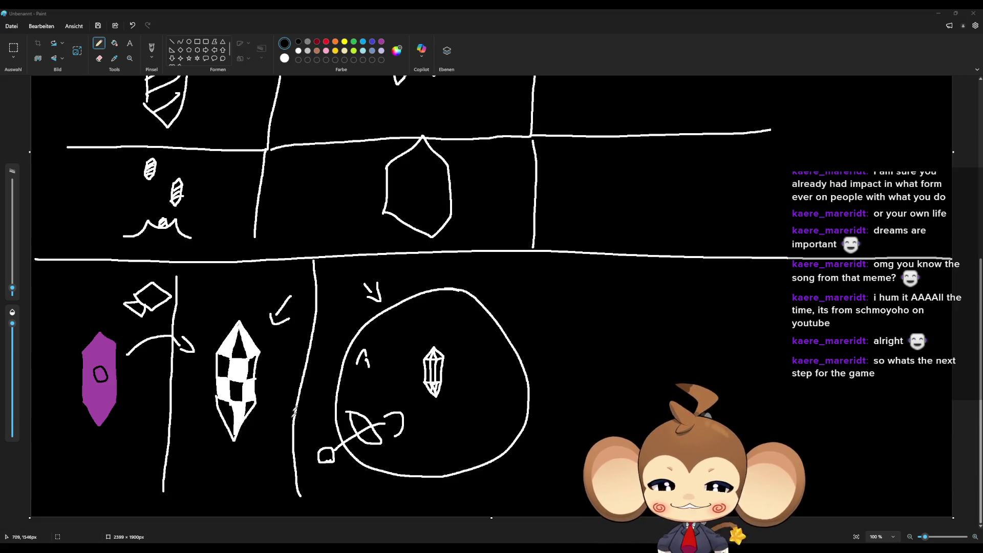
Leave the Paint crystal sketch and bring the IntroCrystal.blend Blender scene to the front
mouse_move(386, 548)
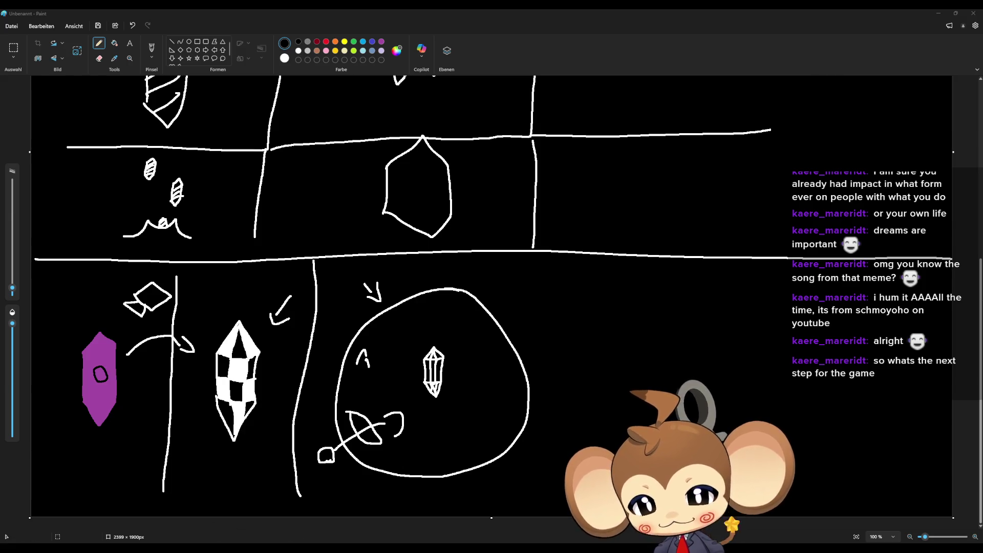
left_click(226, 544)
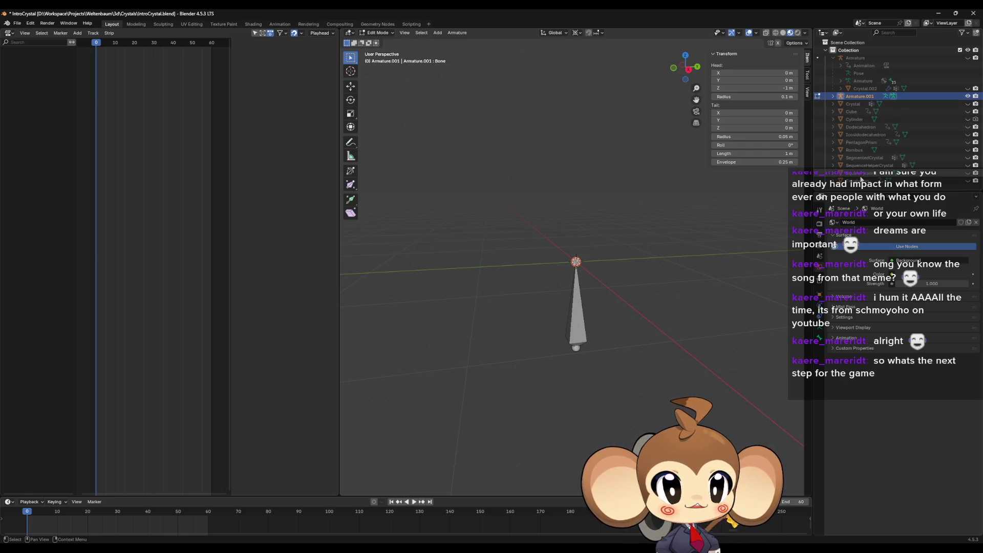
Return to Object Mode, unhide and frame SegmentedCrystal, and add Armature.001 as active
key("Tab")
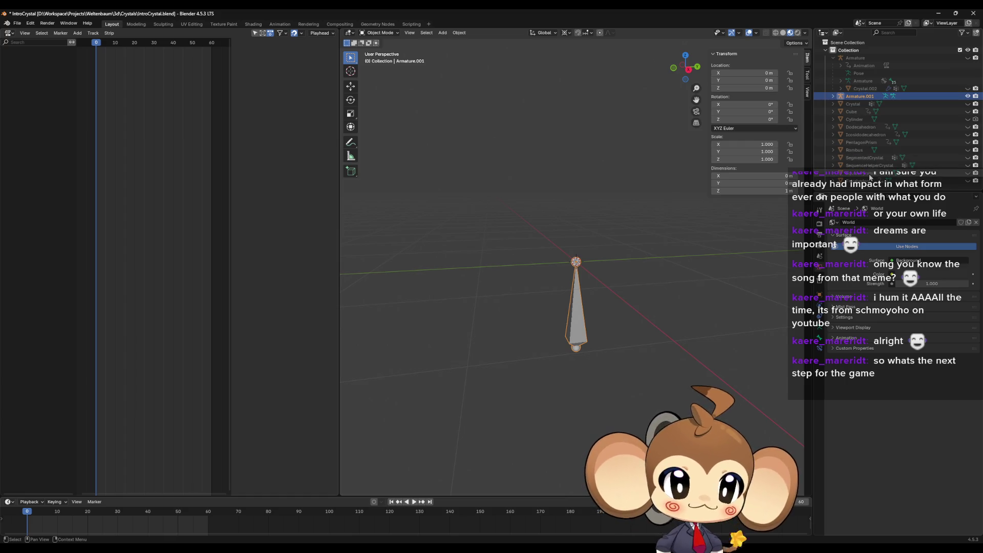
left_click(969, 160)
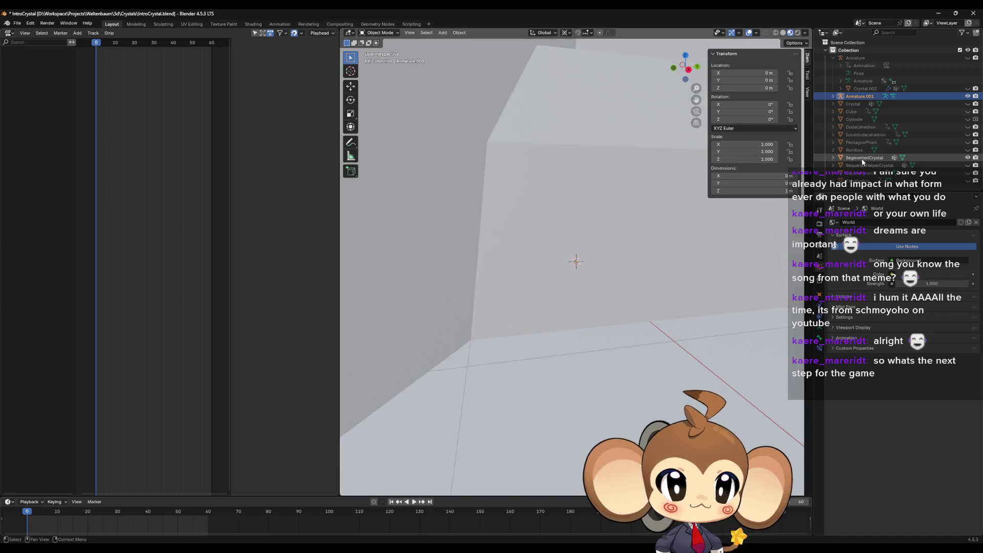
left_click(590, 229)
key("KP_Decimal")
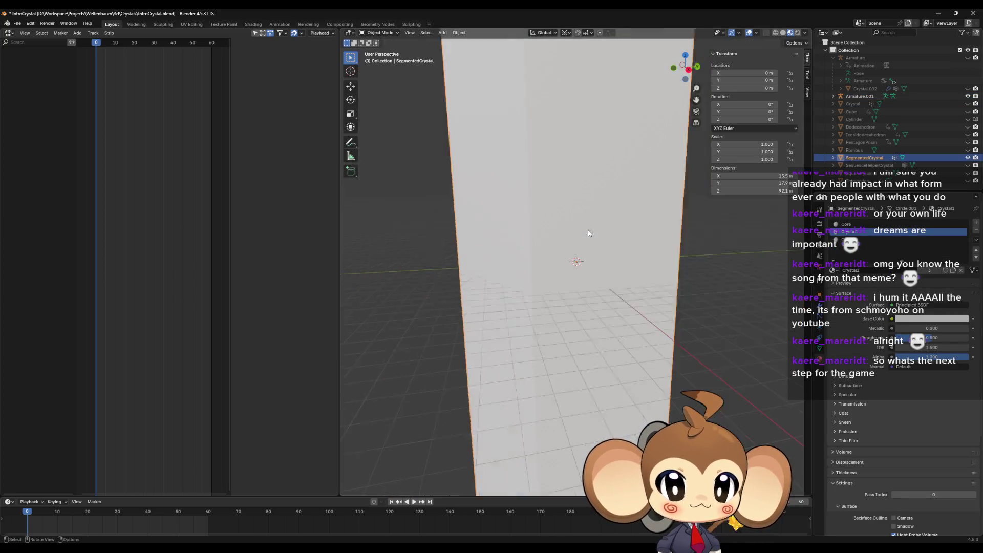
left_click(860, 96, "ctrl")
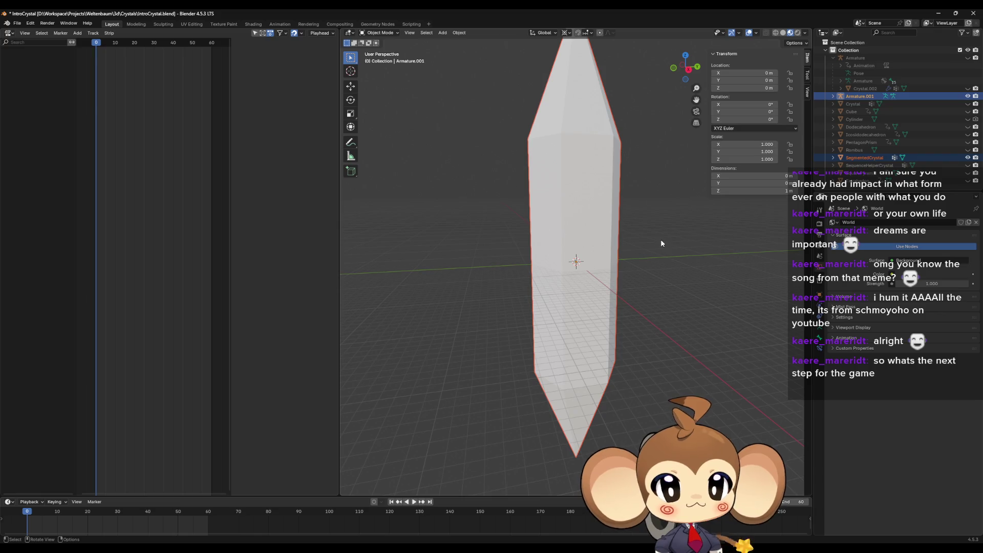
Parent SegmentedCrystal to Armature.001 via Armature Deform With Empty Groups, then check the outliner hierarchy
key("ctrl+p")
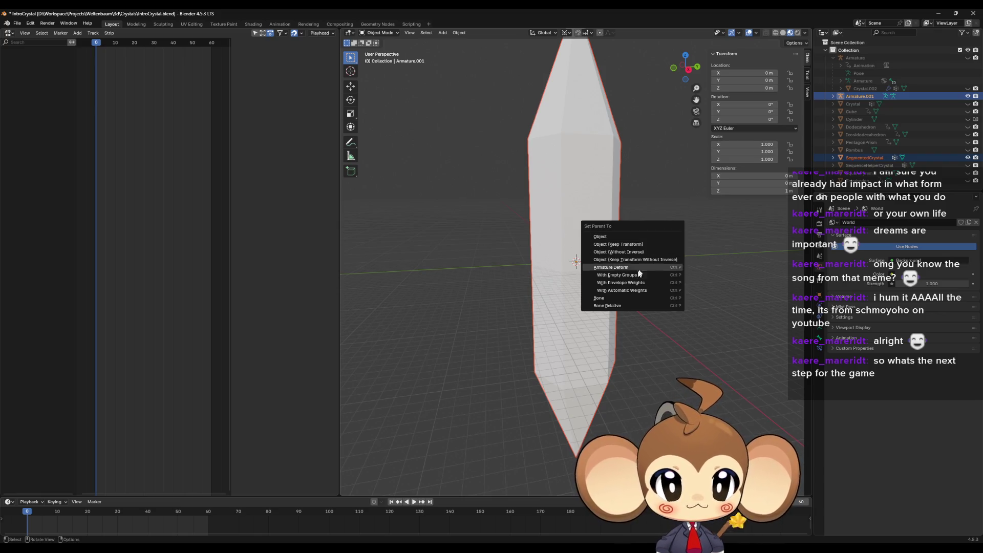
left_click(634, 276)
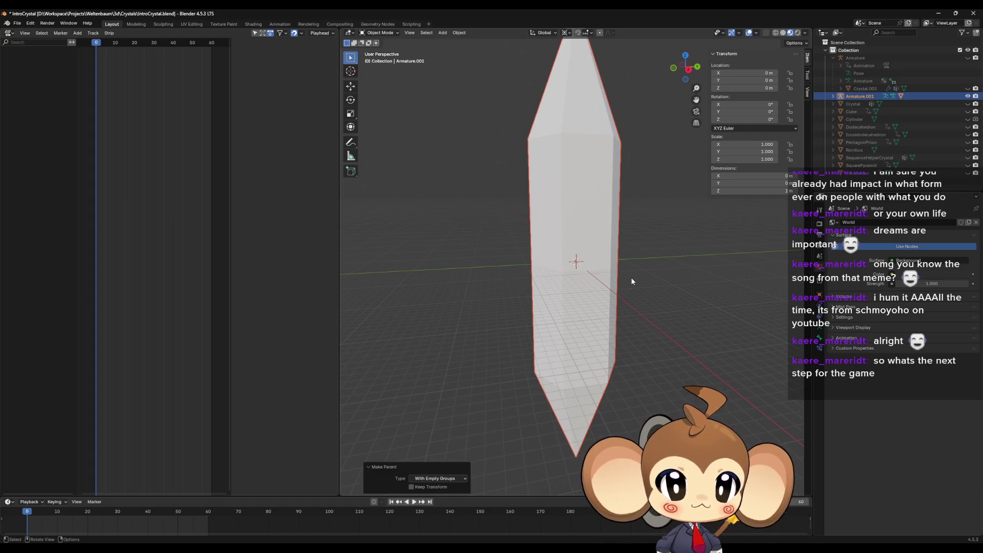
left_click(833, 96)
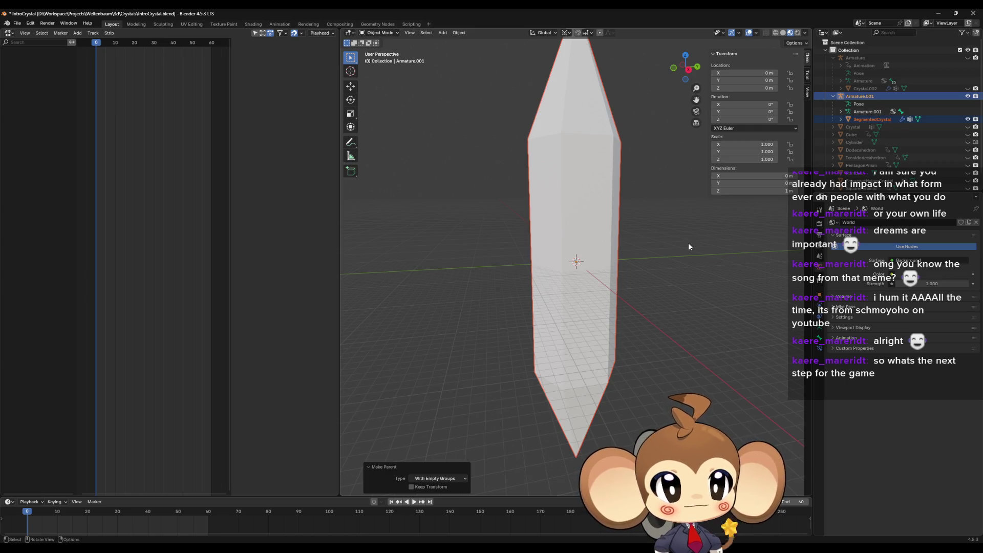
left_click(594, 201)
key("bracketleft")
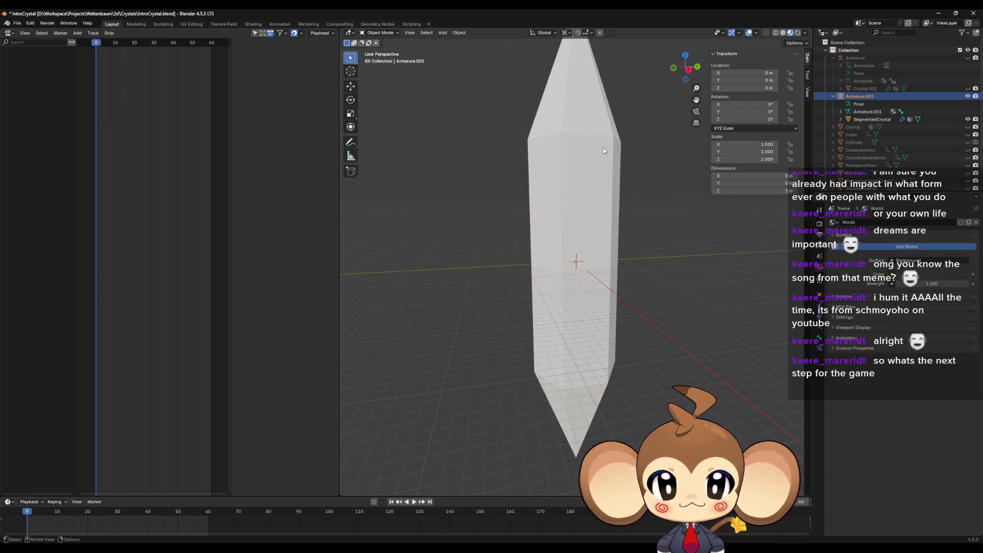
Put Armature.001 in Pose Mode and create a new action named Idle_Crystal2 in the Action Editor
left_click(382, 32)
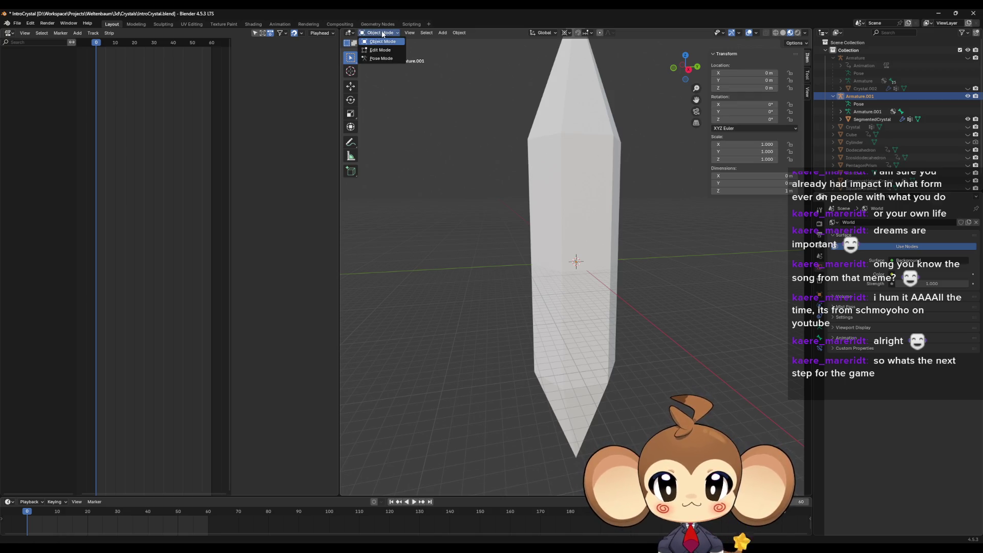
left_click(379, 59)
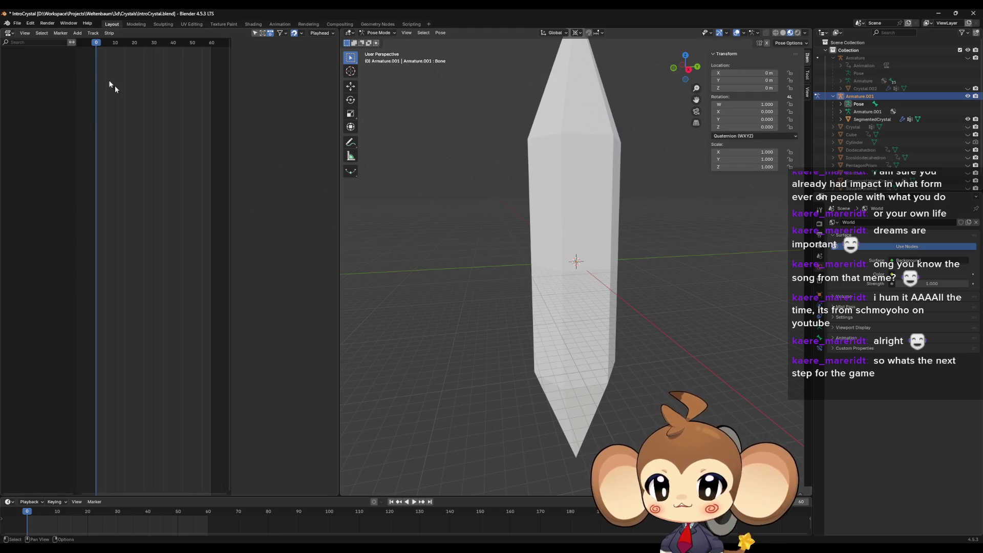
left_click(9, 34)
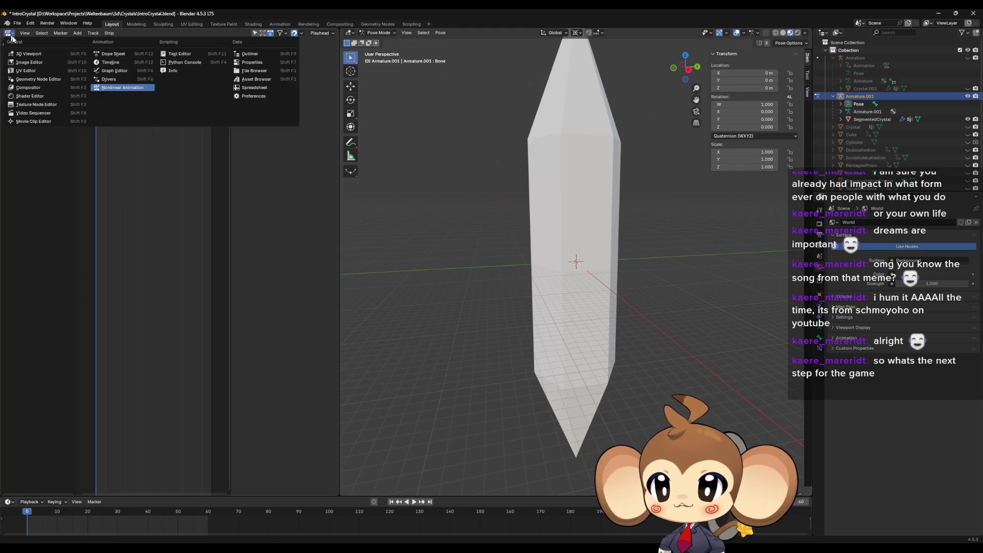
left_click(112, 54)
left_click(159, 34)
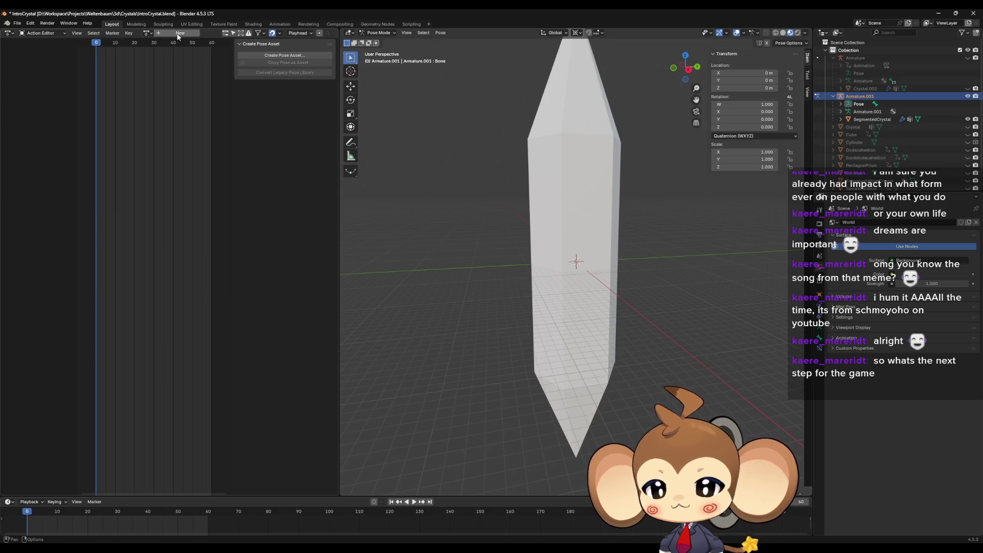
left_click(209, 33)
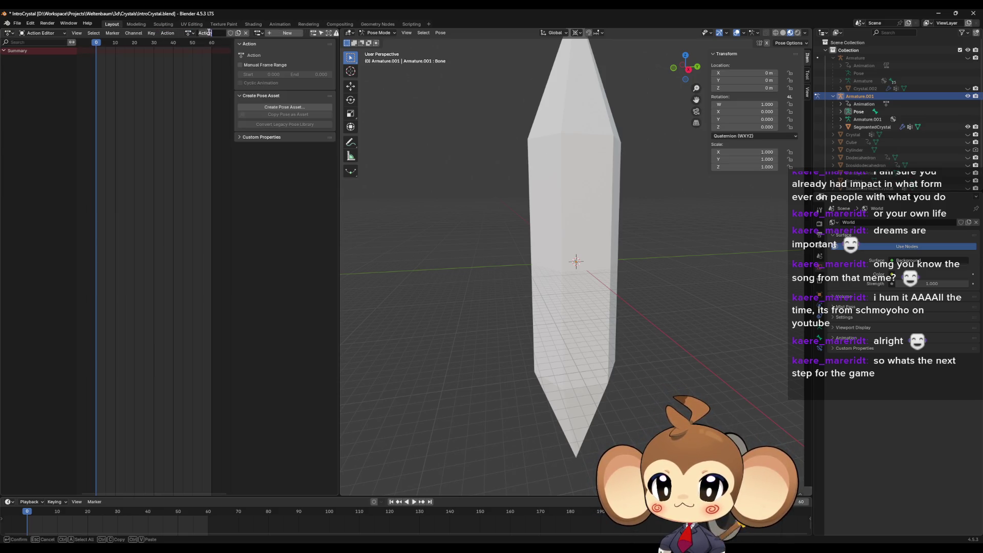
type("Idle")
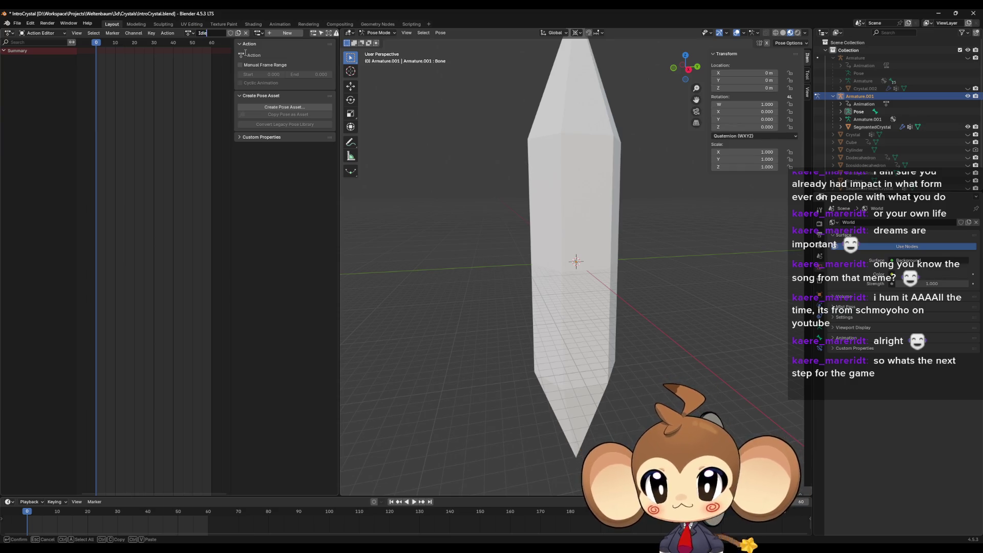
type("_Crystal")
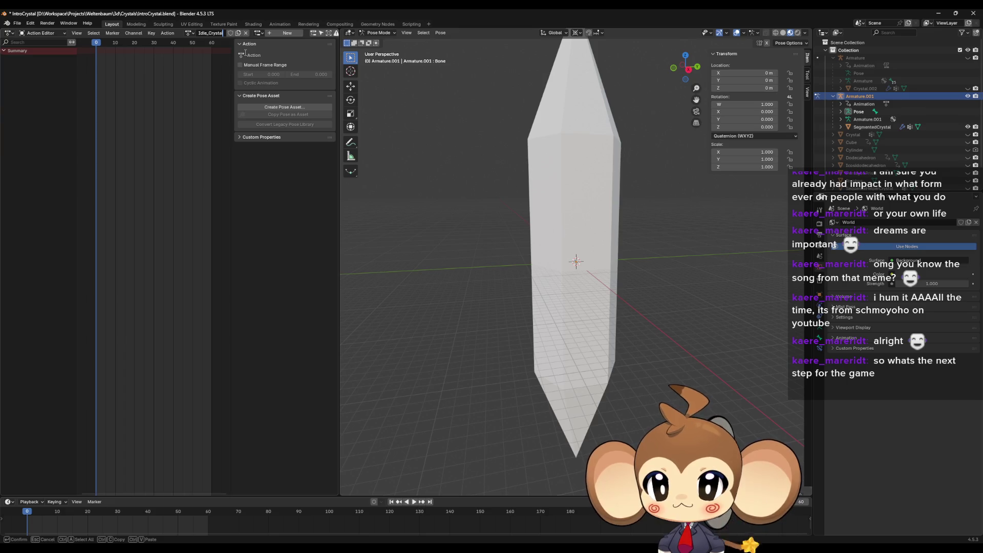
type("2")
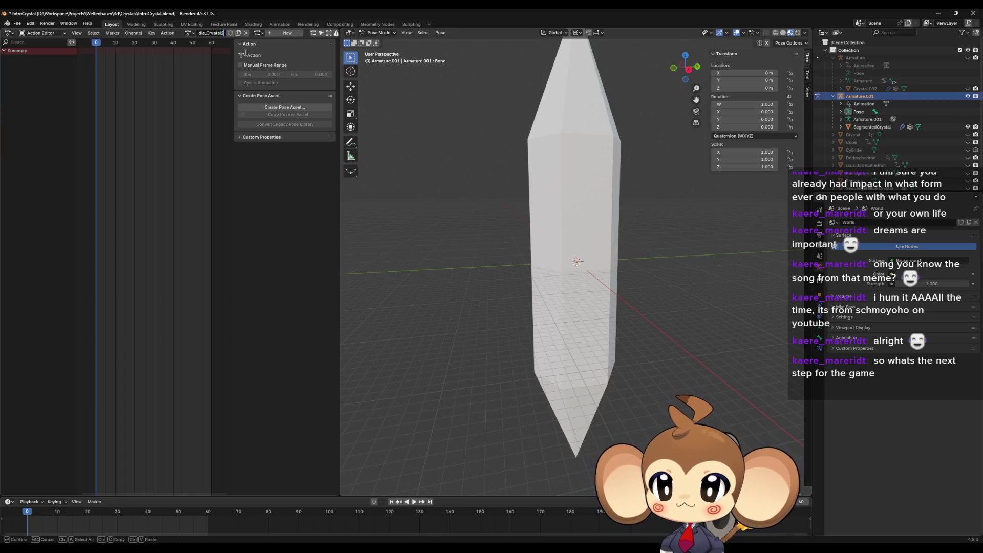
key("Return")
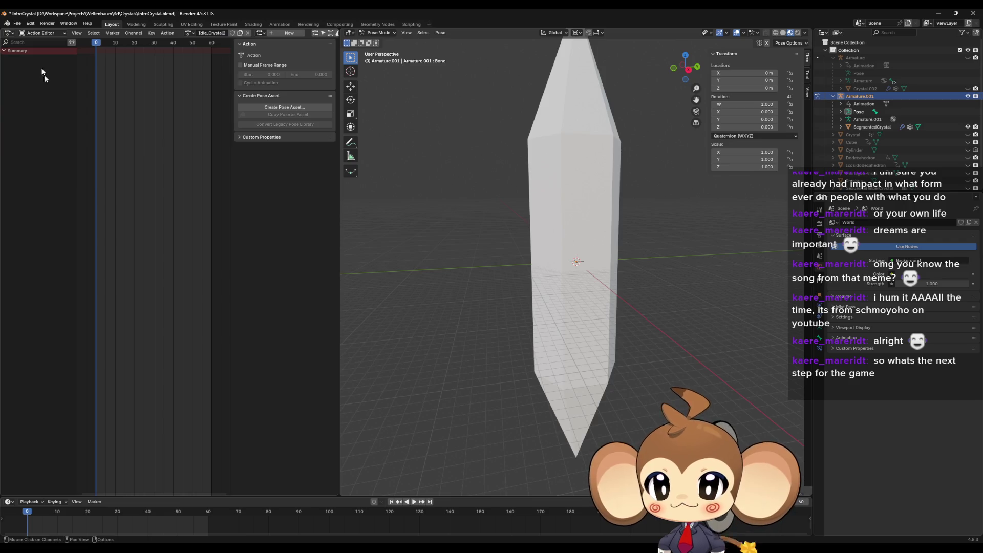
left_click(9, 32)
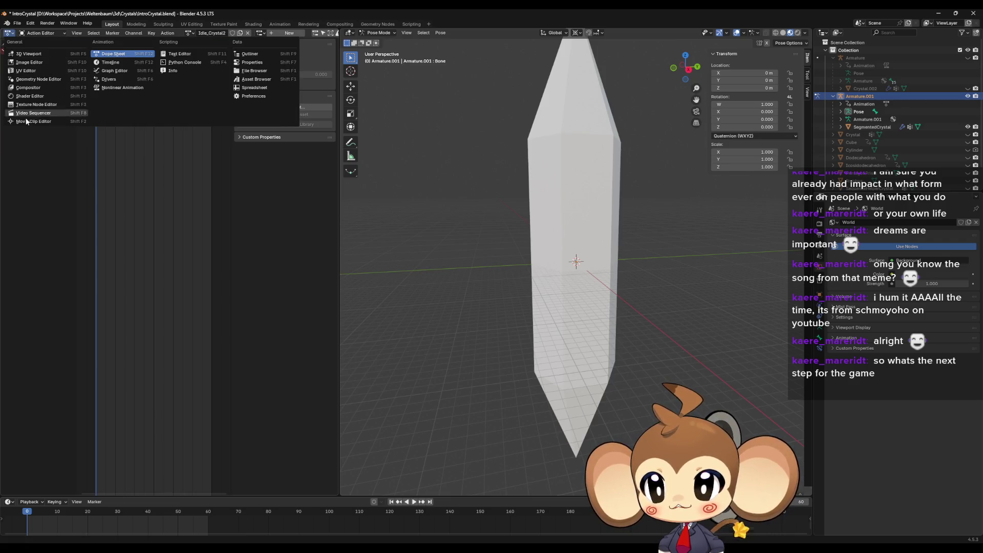
Switch the left editor to Nonlinear Animation to show the Idle_Crystal2 strip on Armature.001
left_click(120, 88)
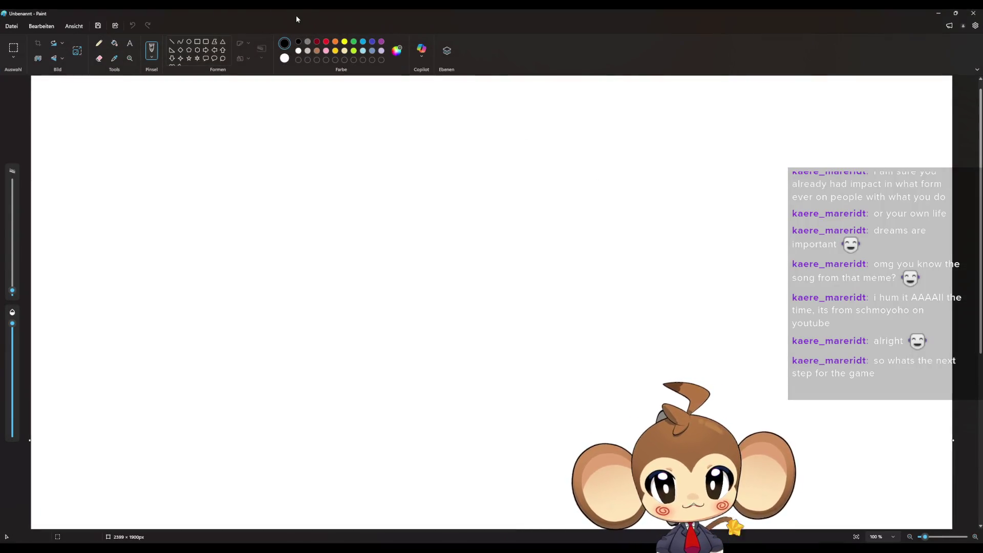
mouse_move(296, 16)
left_mouse_down()
mouse_move(404, 155)
mouse_move(982, 158)
left_mouse_up()
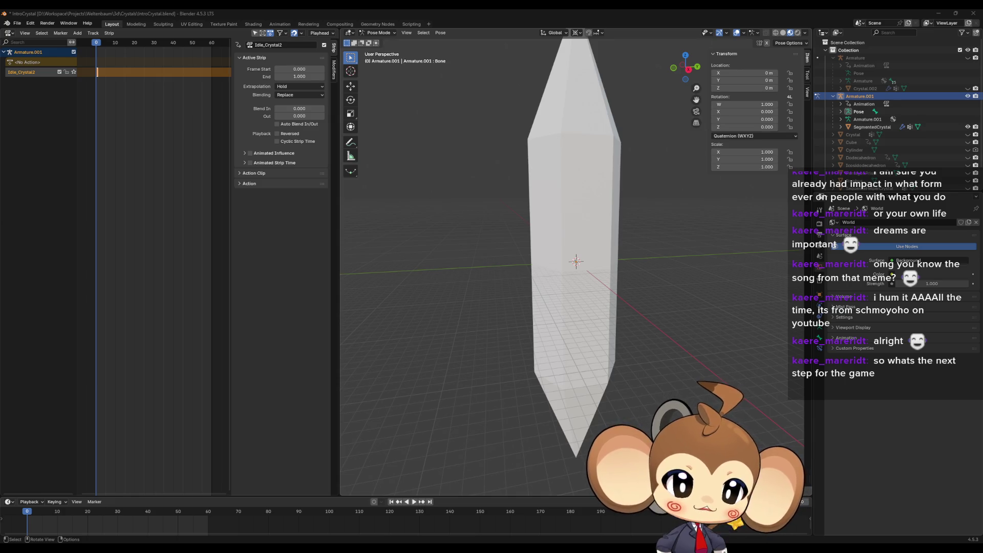
key("super+shift+s")
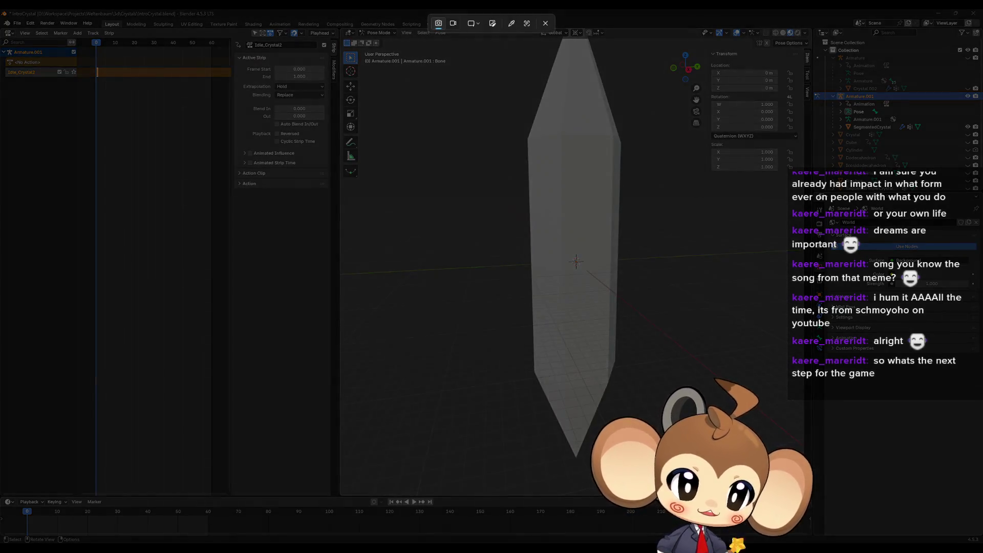
key("Escape")
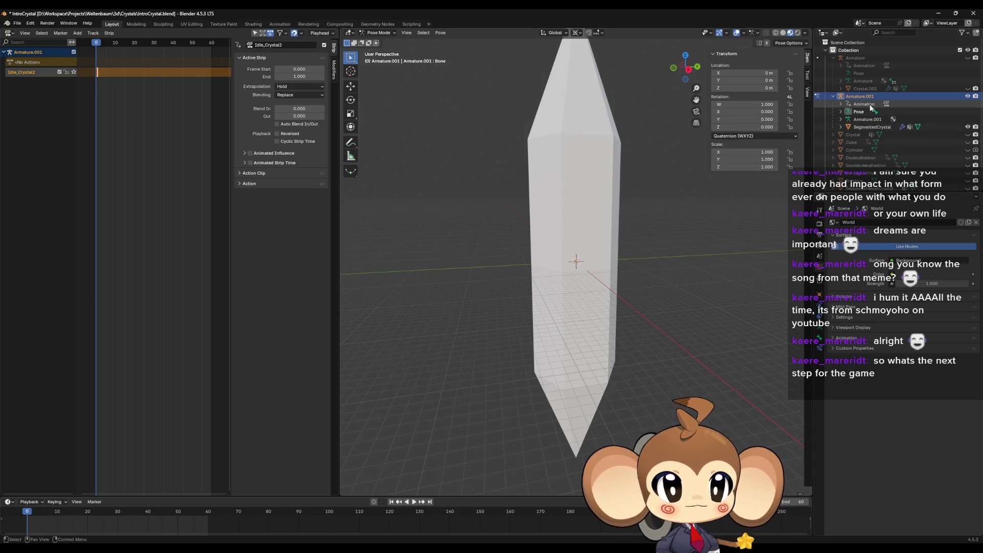
Inspect the armature and SegmentedCrystal mesh in Edit Mode, selecting one linked crystal segment
mouse_move(576, 232)
middle_mouse_down()
mouse_move(594, 230)
mouse_move(582, 225)
middle_mouse_up()
key("Tab")
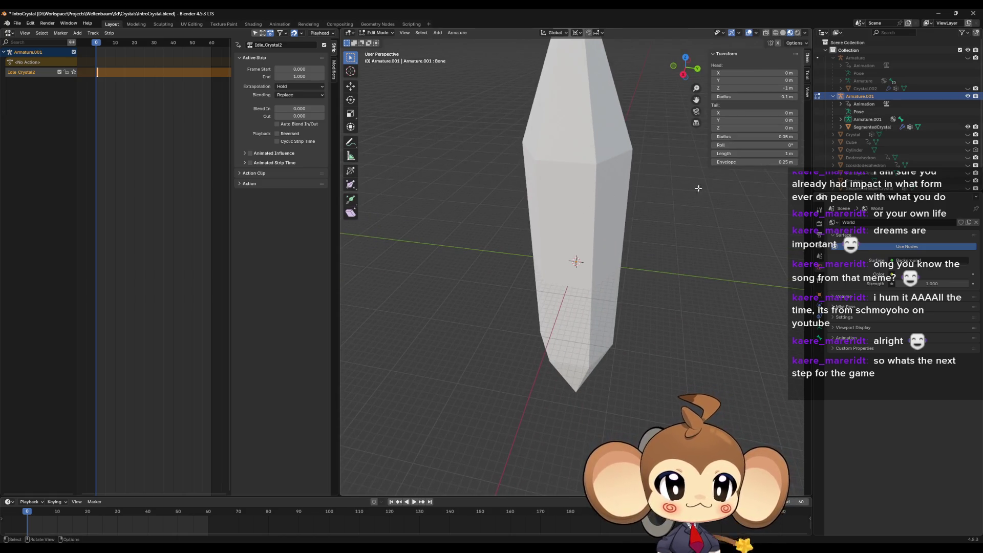
key("Tab")
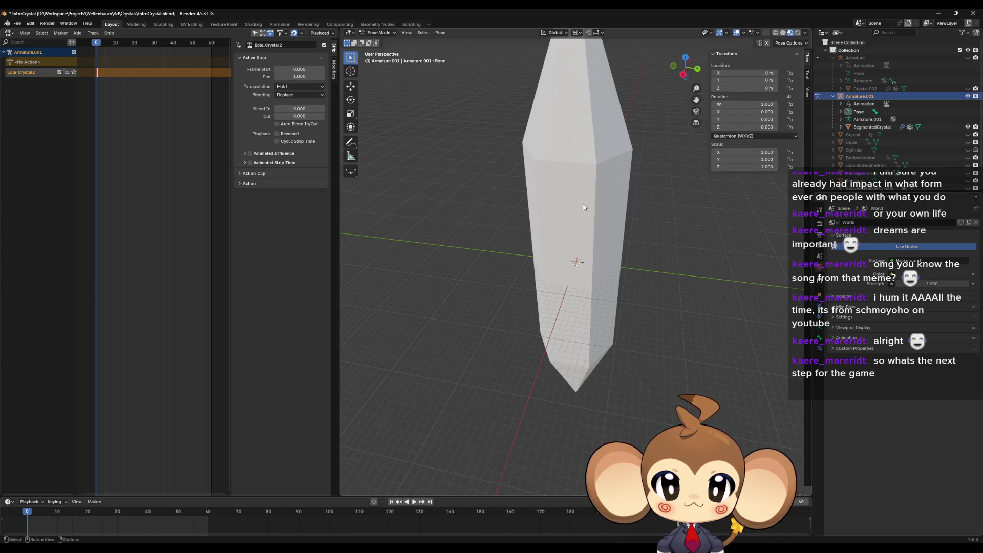
key("ctrl+Tab")
left_click(606, 205)
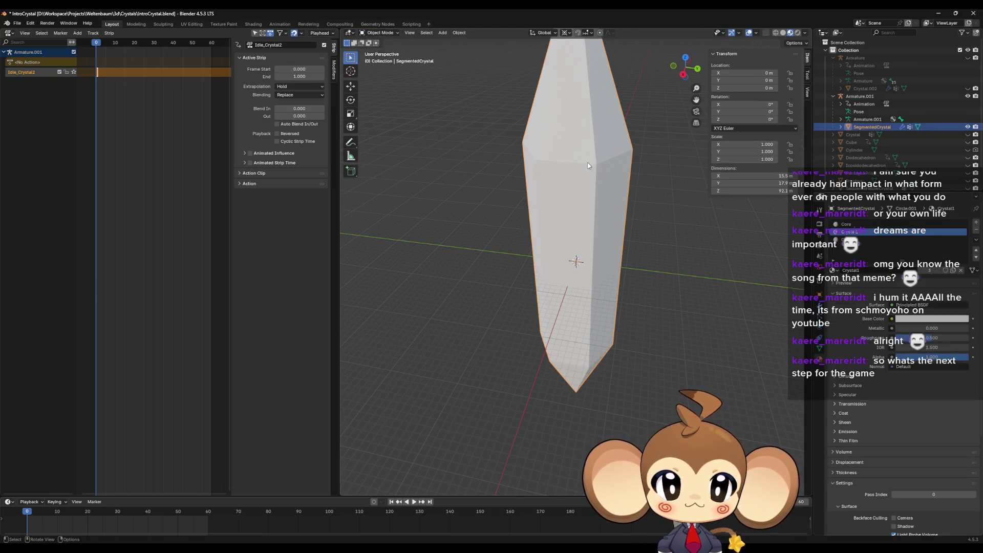
key("Tab")
middle_click_drag(606, 204, 591, 248)
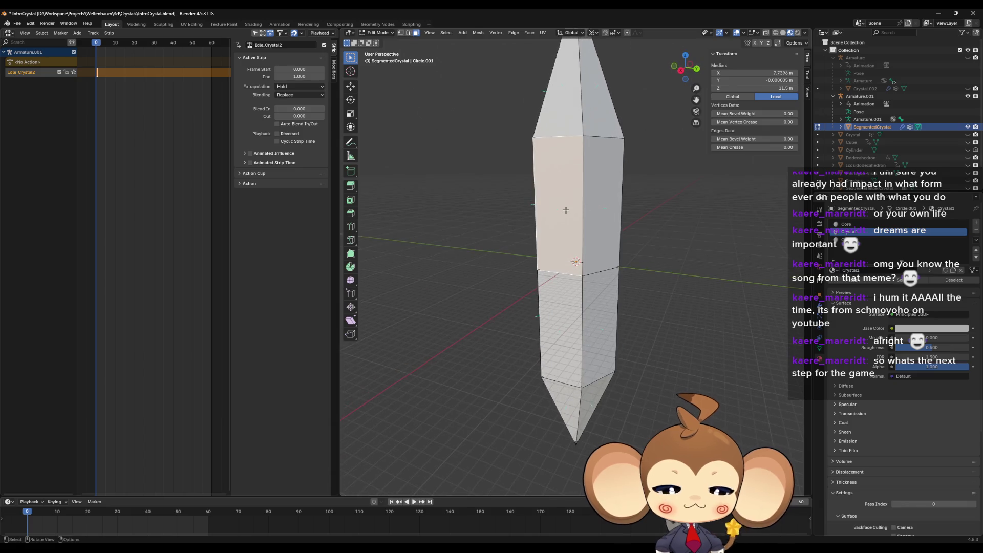
key("ctrl+l")
scroll(591, 249, "up", 5)
scroll(591, 249, "down", 3)
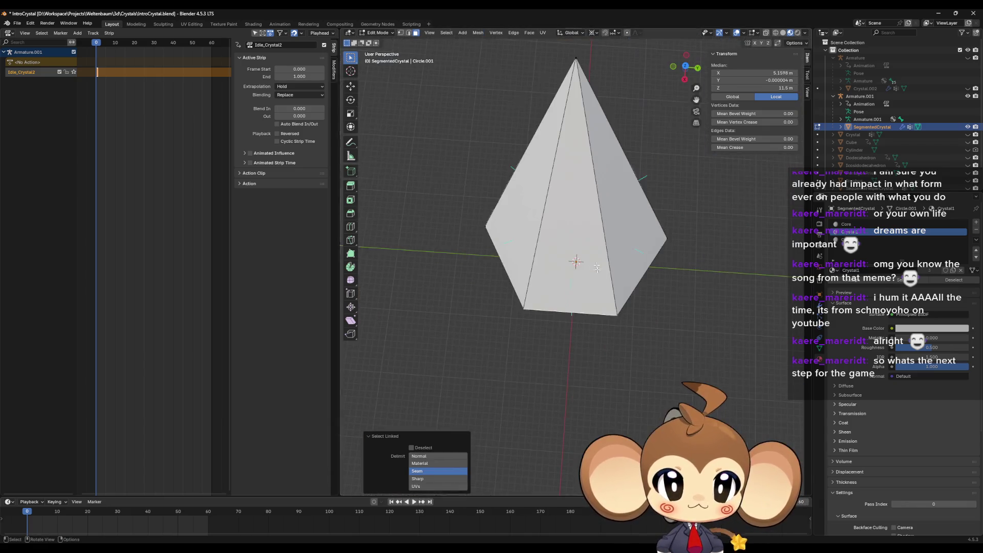
Back in Object Mode, select SequenceHelperCrystal and hide Armature.001 with its segmented crystal
key("Tab")
scroll(645, 248, "down", 6)
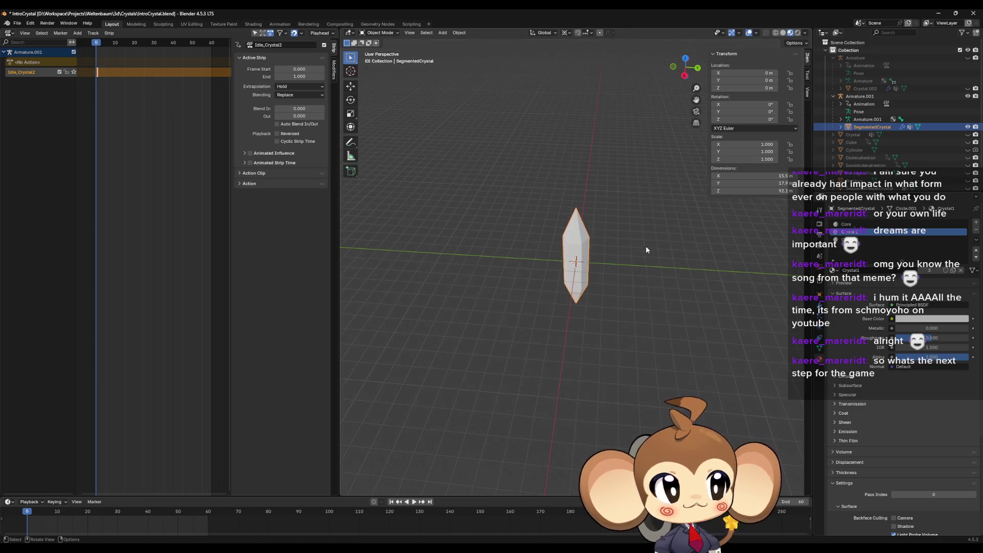
middle_click_drag(646, 245, 614, 271)
scroll(609, 268, "up", 5)
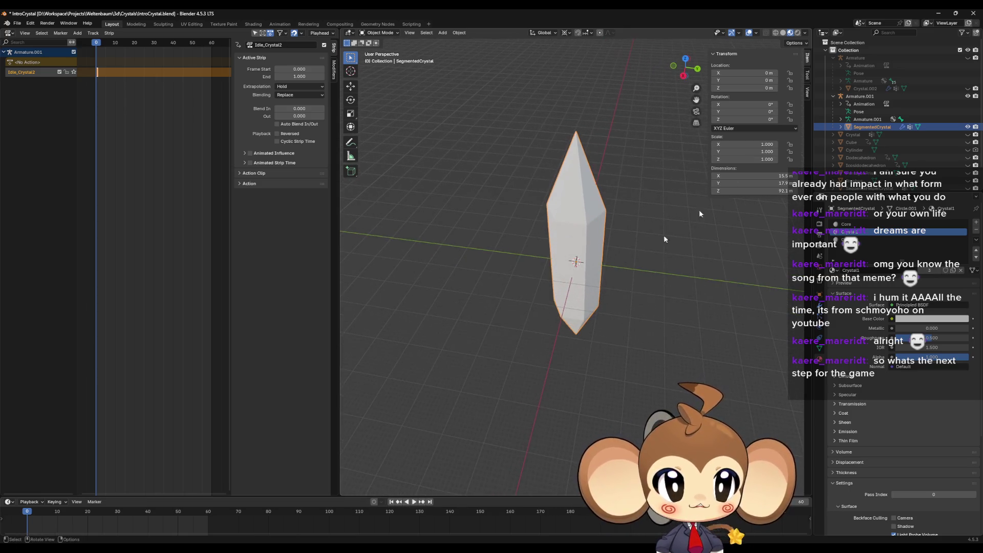
scroll(921, 165, "down", 2)
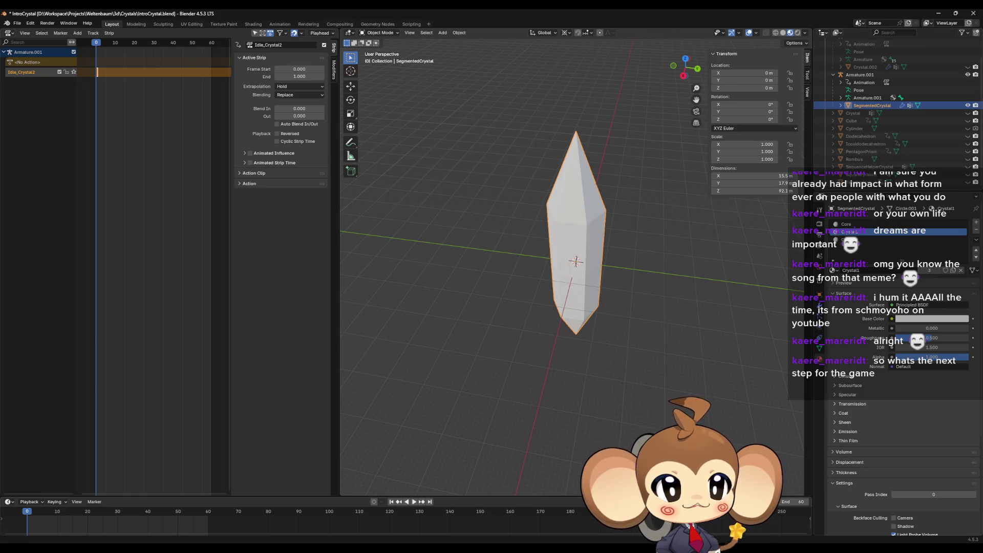
left_click(963, 168)
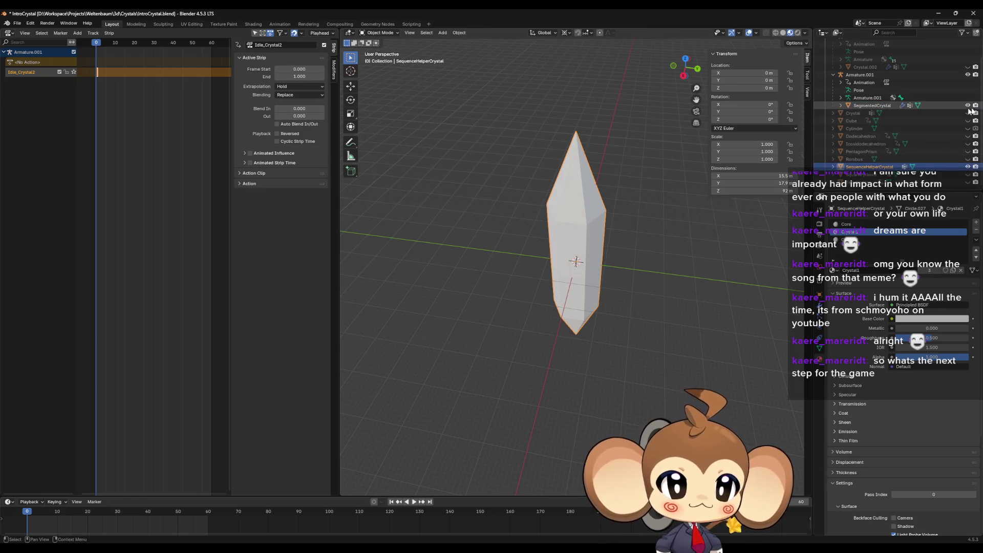
left_click(968, 75)
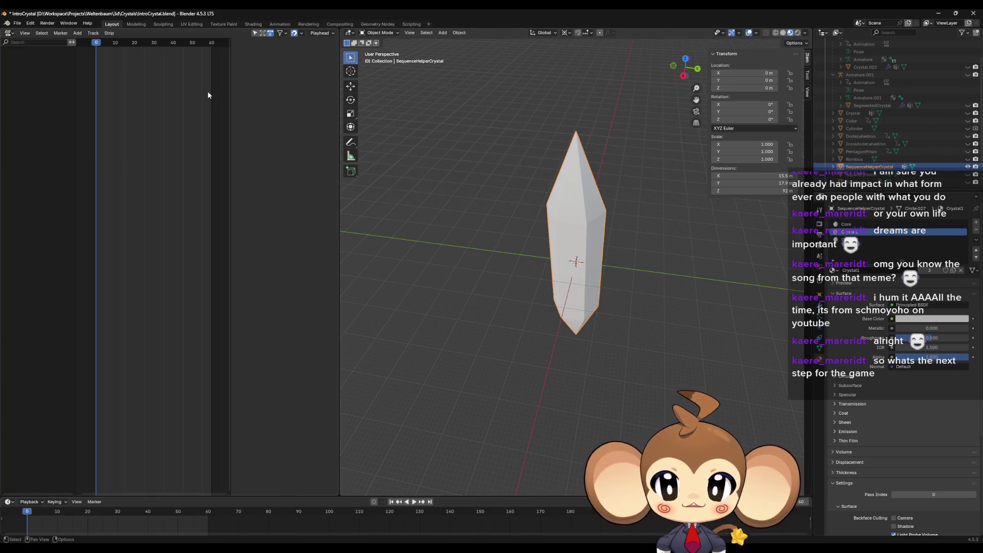
Export the selected SequenceHelperCrystal as SequenceHelperCrystal.fbx into the Crystals folder
middle_click_drag(516, 263, 527, 262)
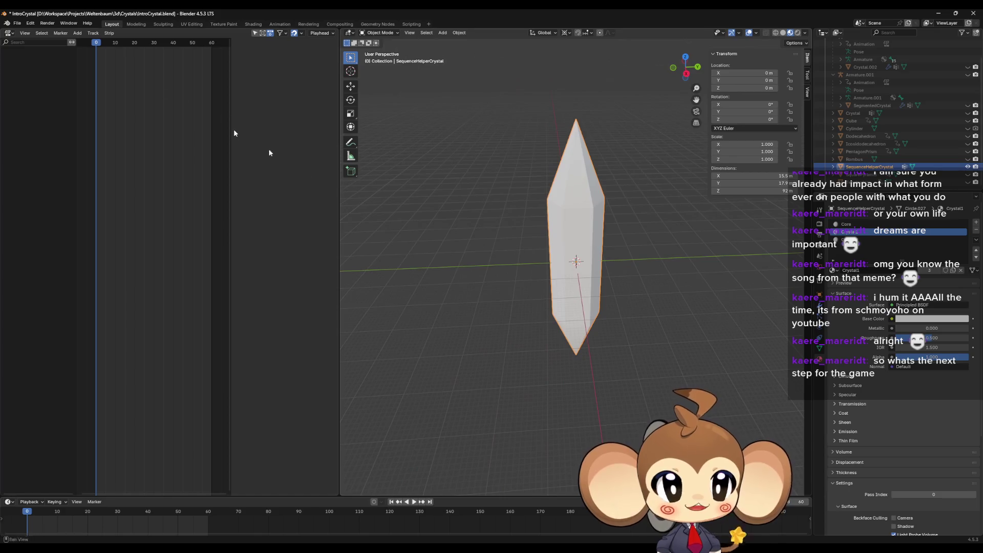
left_click(15, 24)
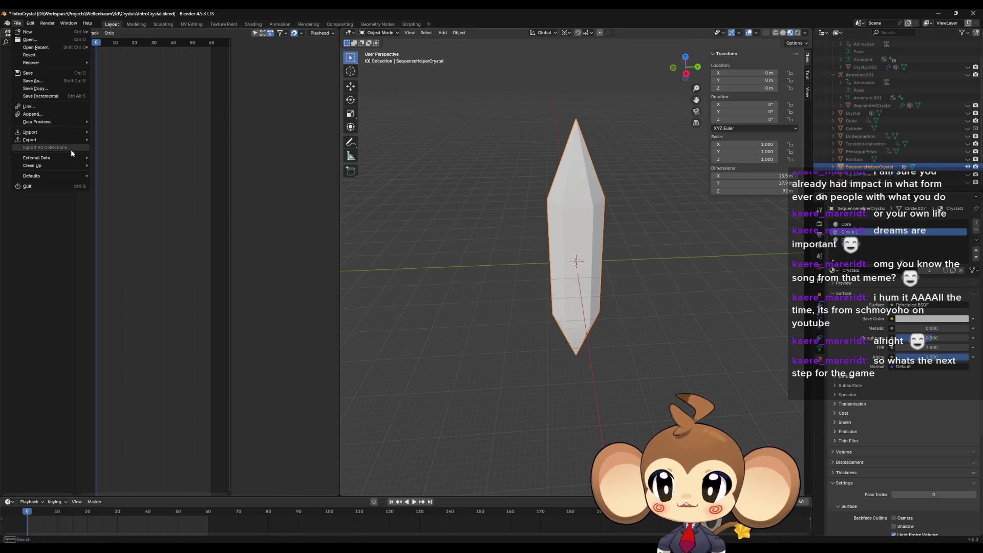
mouse_move(46, 140)
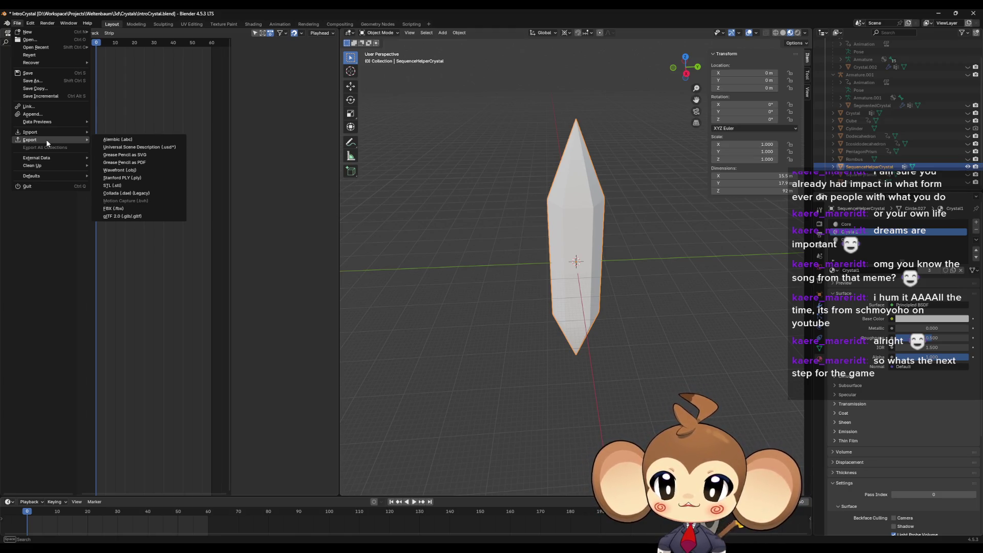
left_click(112, 209)
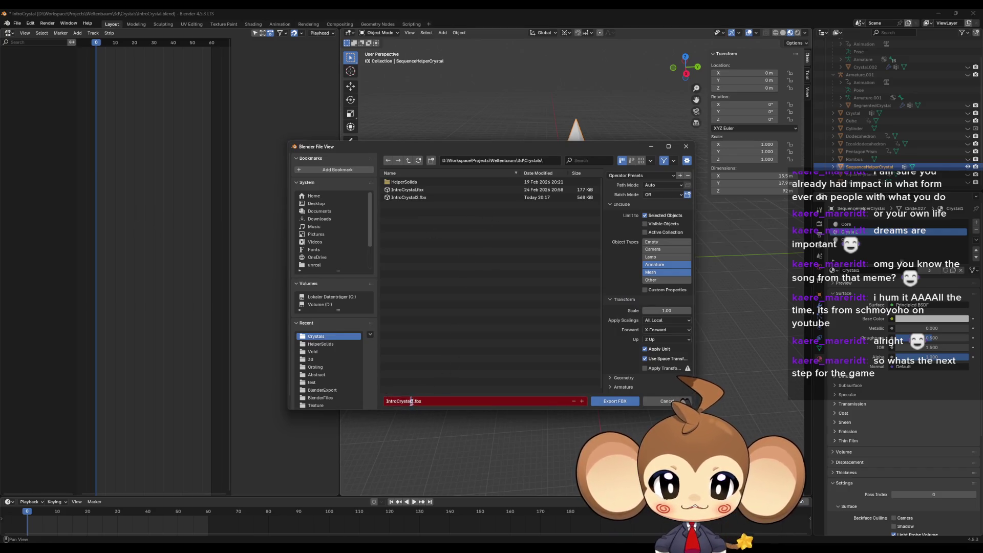
type("Sequence")
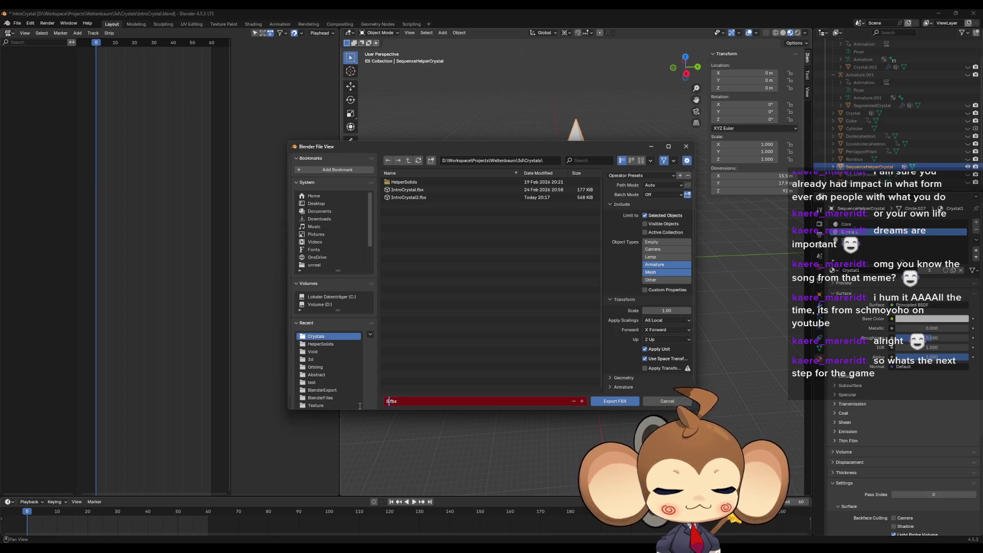
type("Helper")
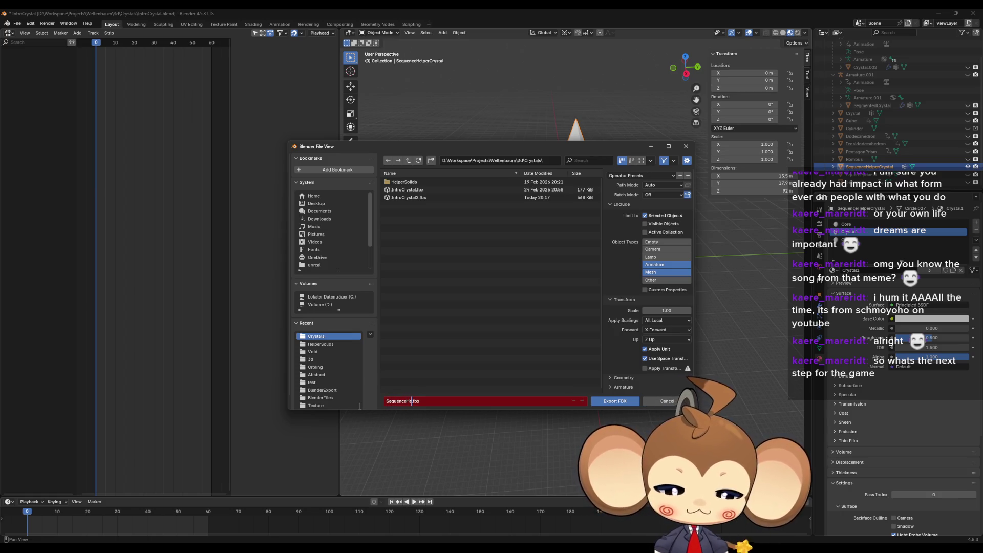
type("Crystal")
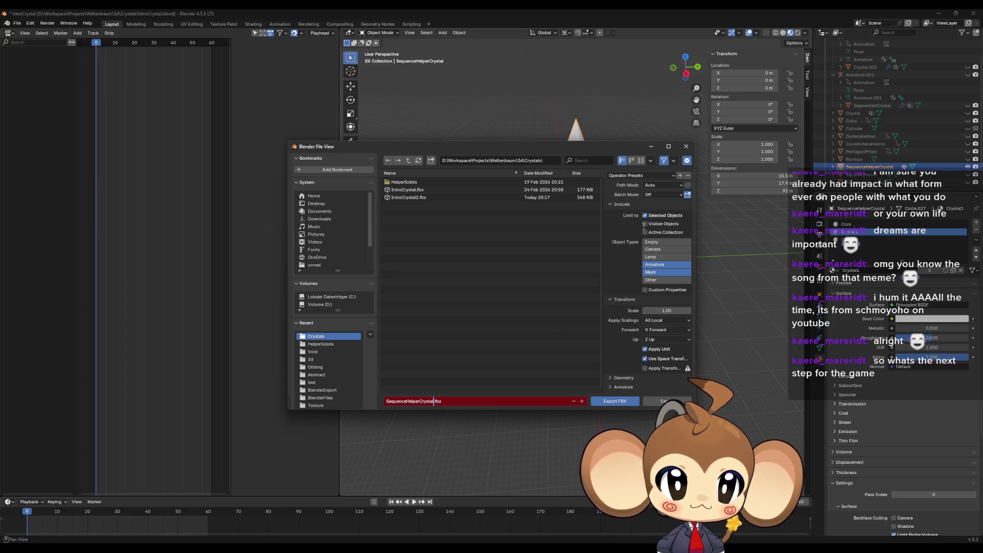
left_click(632, 178)
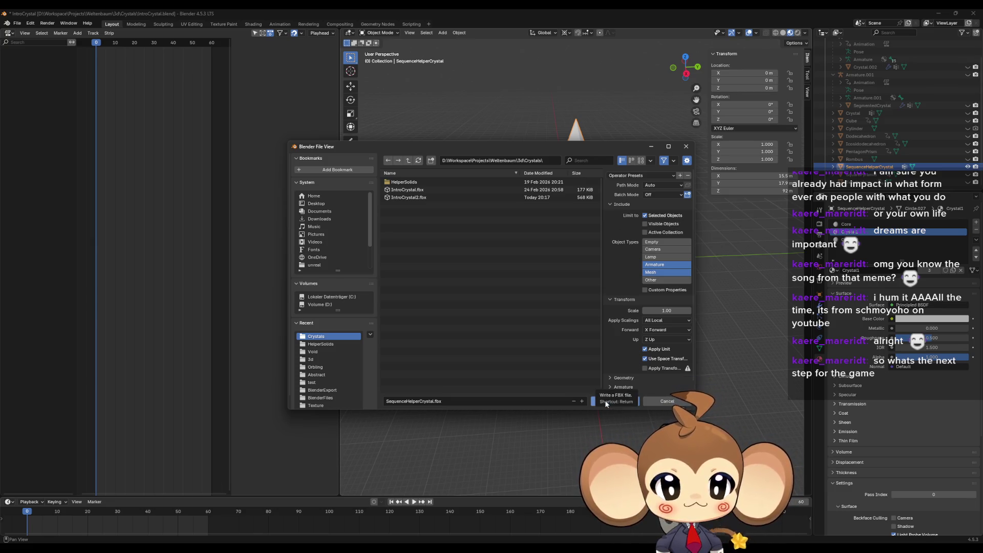
left_click(605, 402)
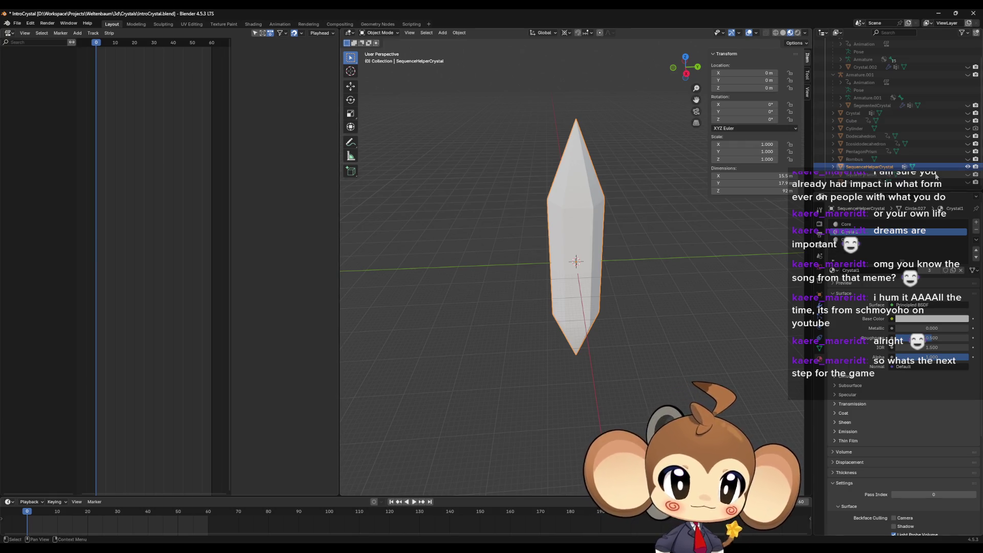
Hide SequenceHelperCrystal, unhide Armature.001, and select SegmentedCrystal together with Armature.001
left_click(968, 167)
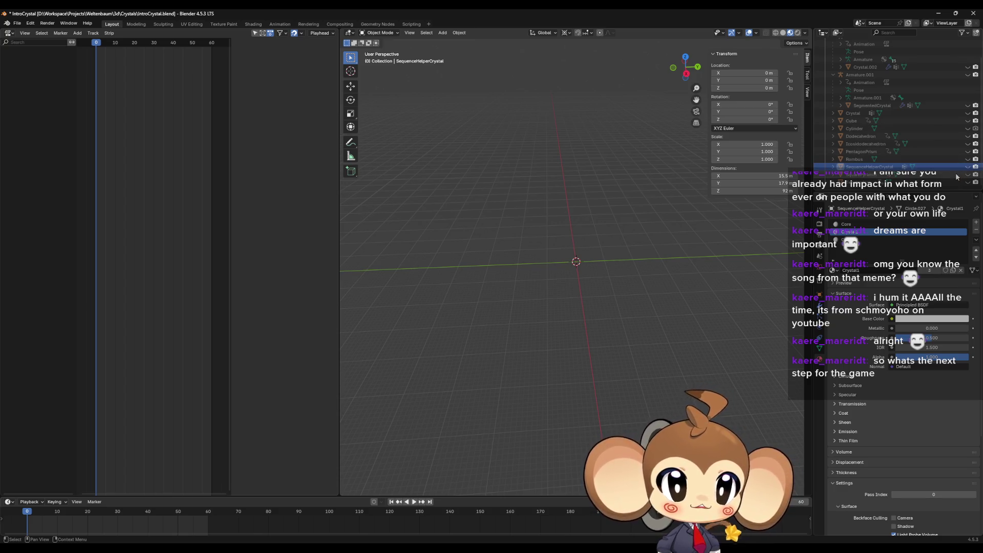
scroll(896, 128, "up", 2)
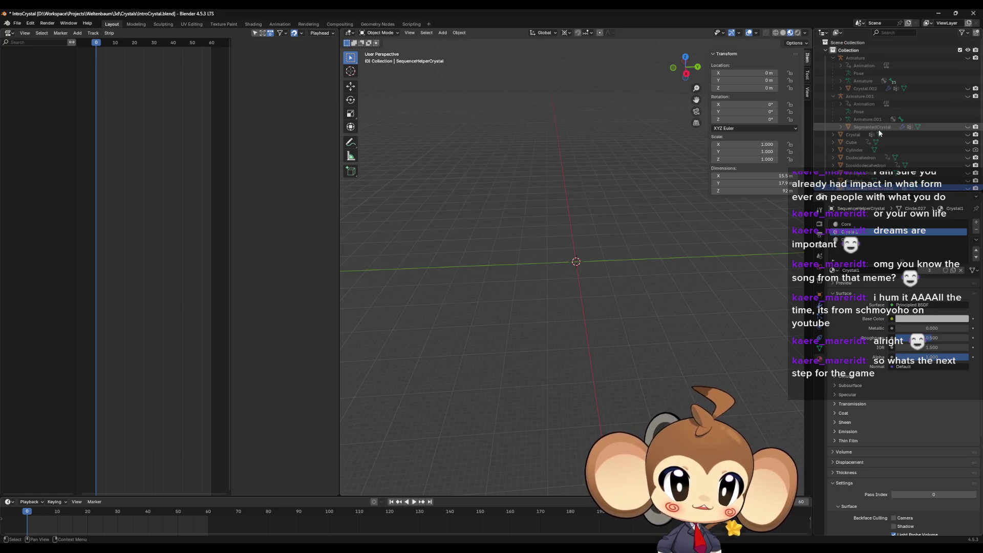
left_click(968, 126)
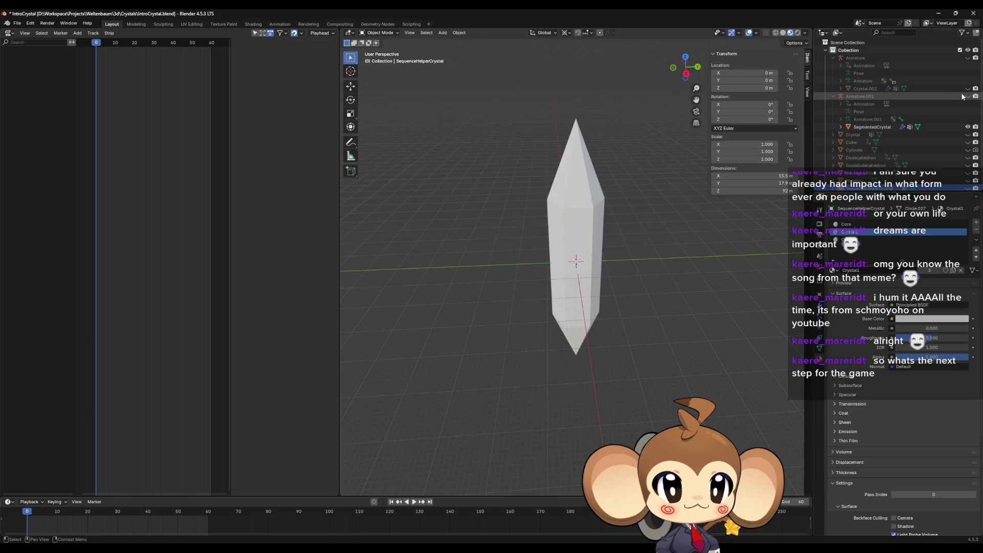
left_click(888, 127)
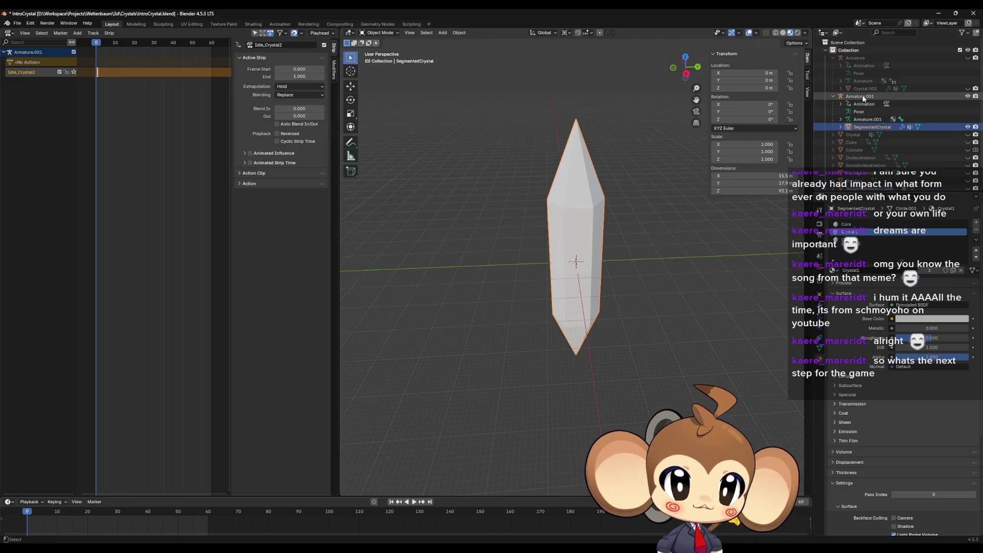
left_click(864, 97, "ctrl")
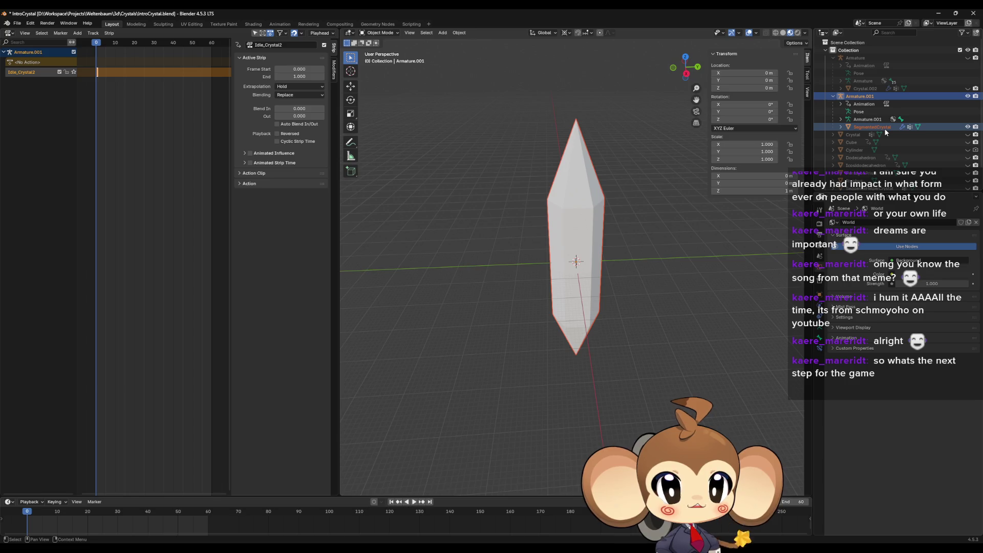
left_click(16, 23)
Export SegmentedCrystal with Armature.001 as SegmentedCrystal.fbx, then minimize Blender
mouse_move(46, 140)
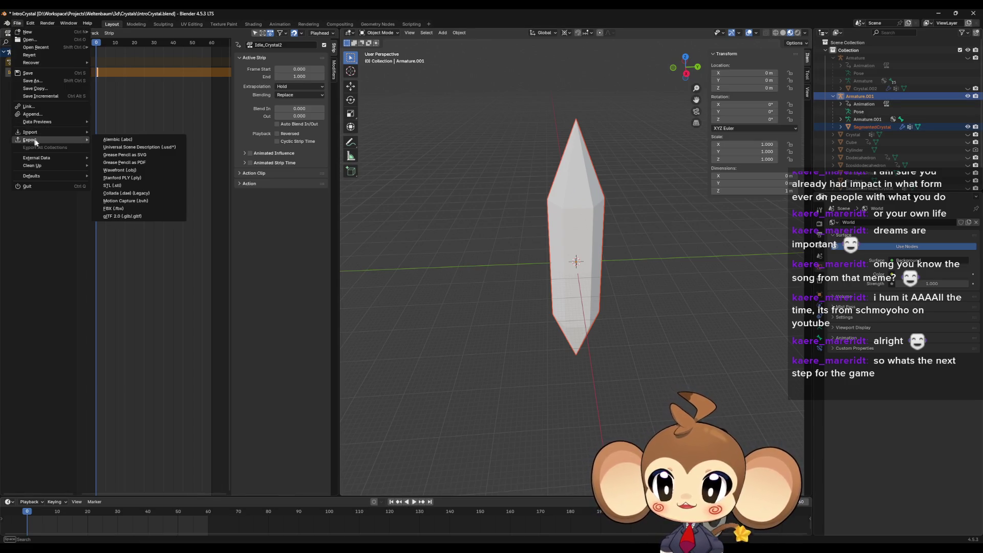
left_click(113, 209)
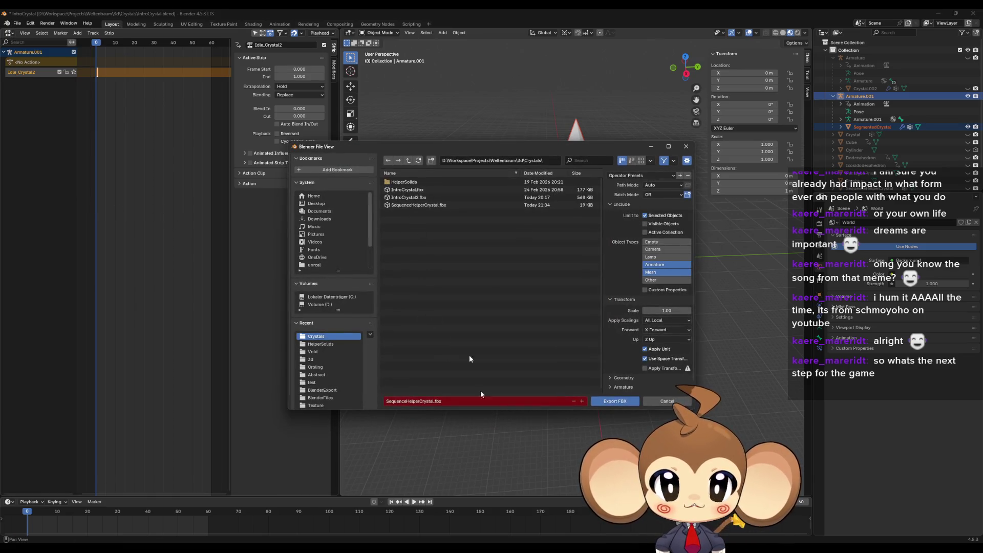
left_click(420, 401)
key("BackSpace")
key("BackSpace")
key("BackSpace")
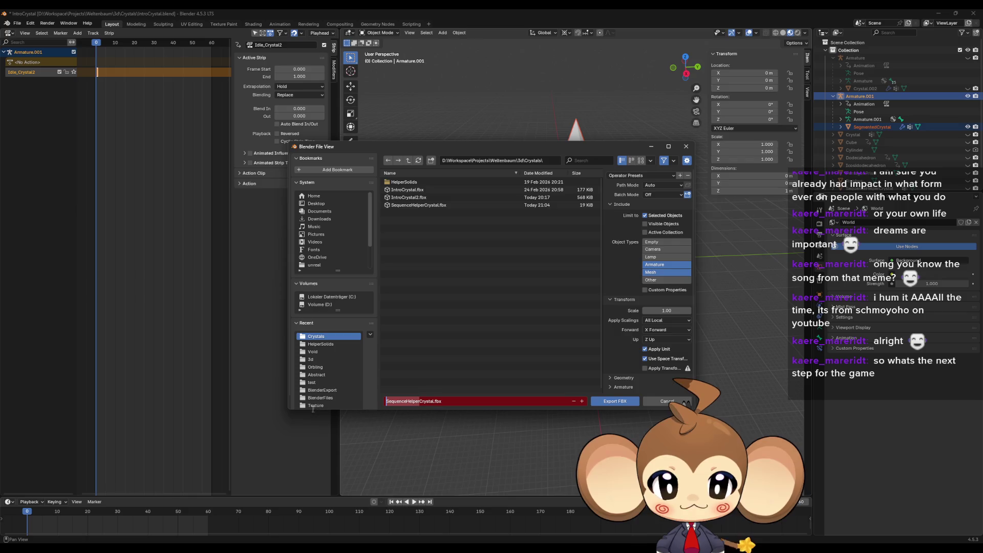
type("gmented")
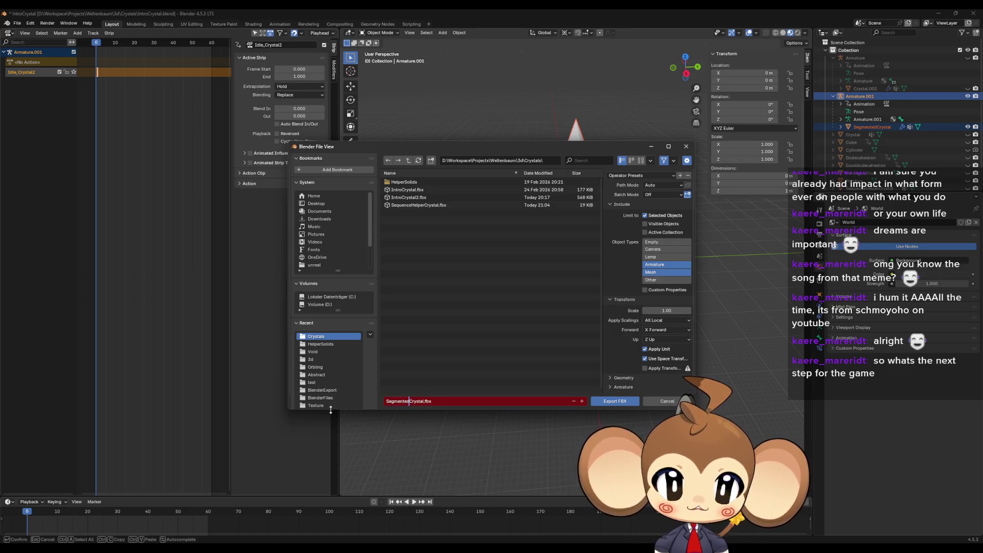
key("Return")
left_click(626, 176)
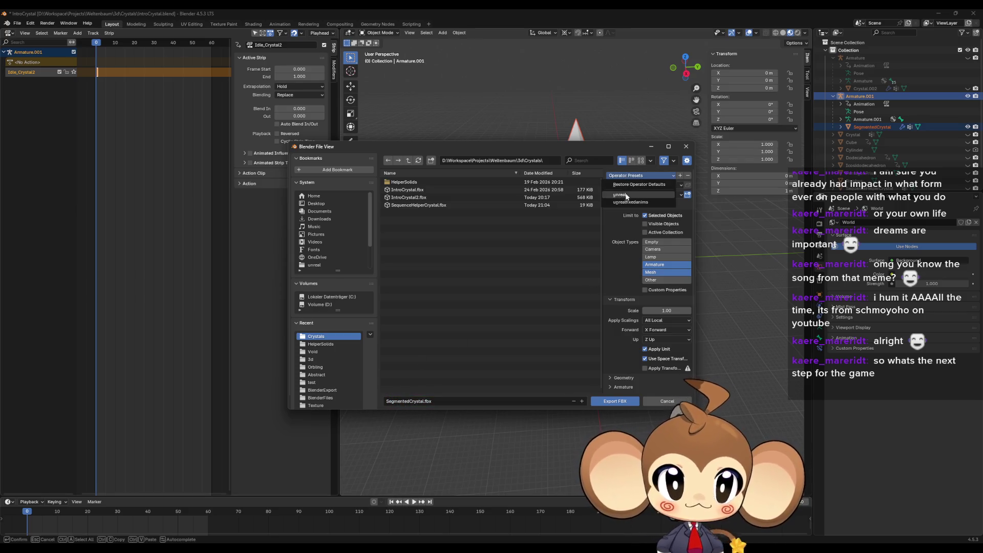
left_click(611, 402)
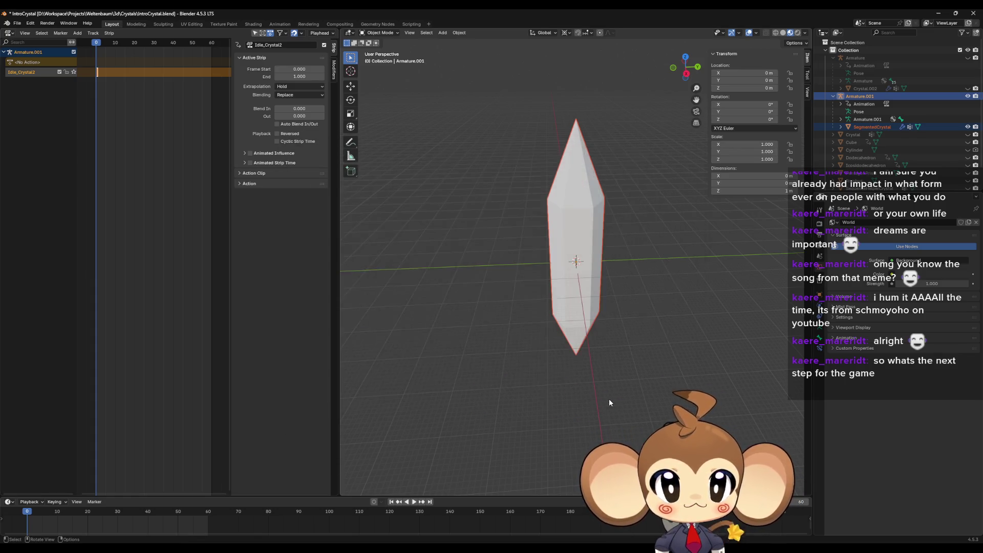
left_click(937, 15)
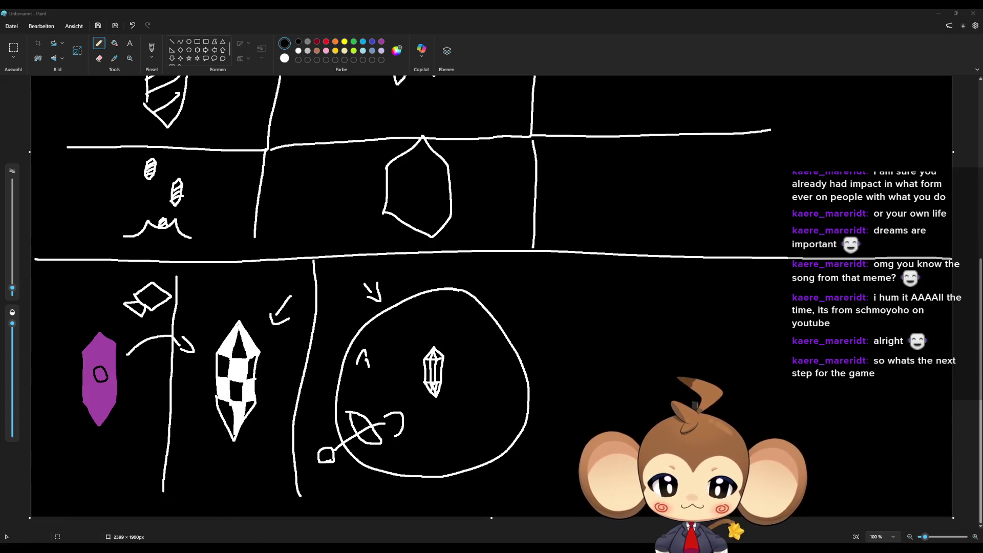
Bring Unreal Engine forward, float the asset editor, and browse to the IntroCrystal folder
mouse_move(372, 547)
left_click(423, 505)
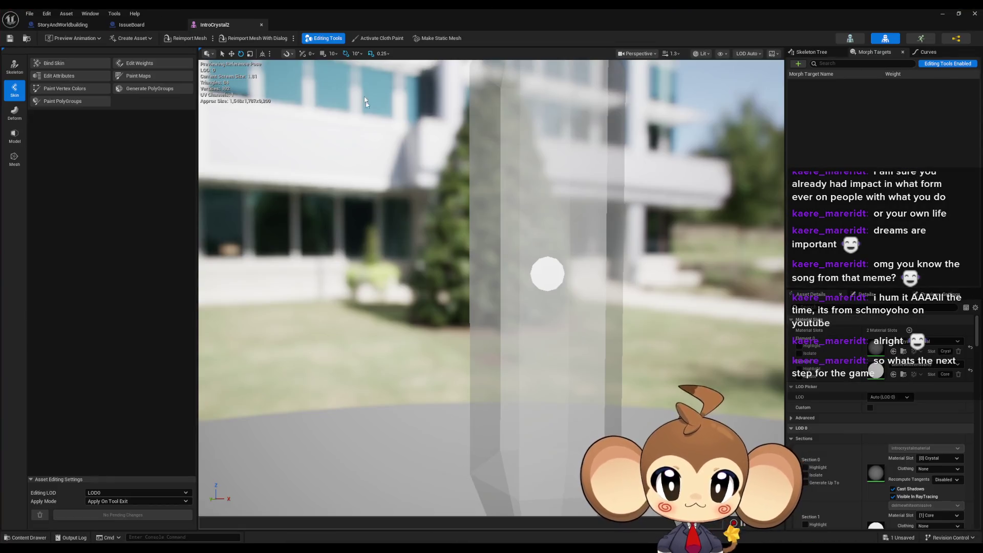
double_click(596, 25)
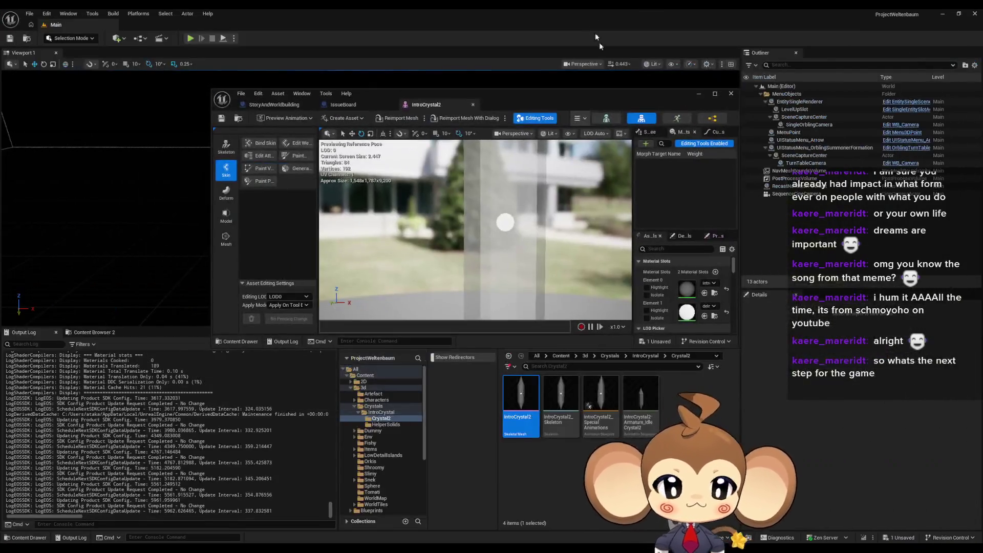
left_click(645, 355)
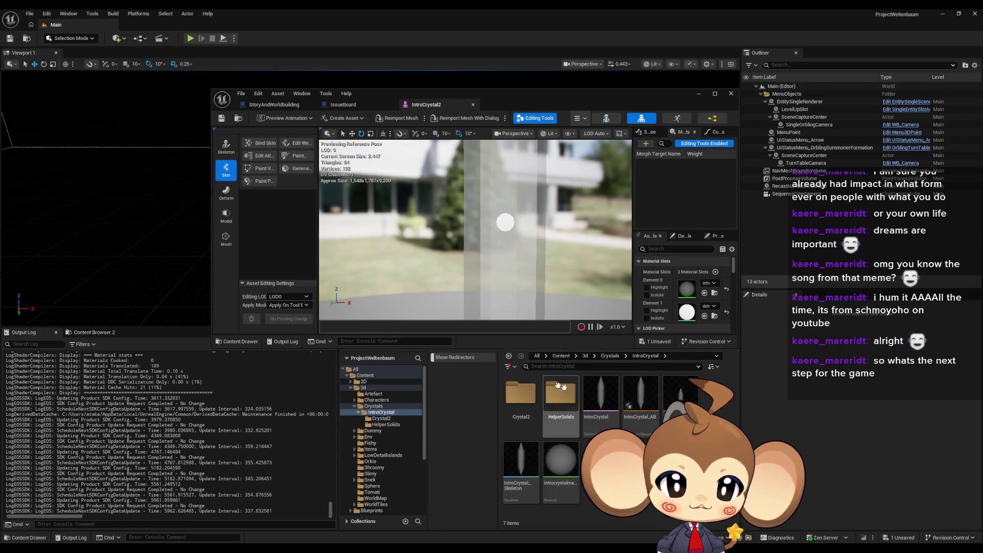
Create a folder named SequenceHelperCrystal inside IntroCrystal and open it
right_click(601, 450)
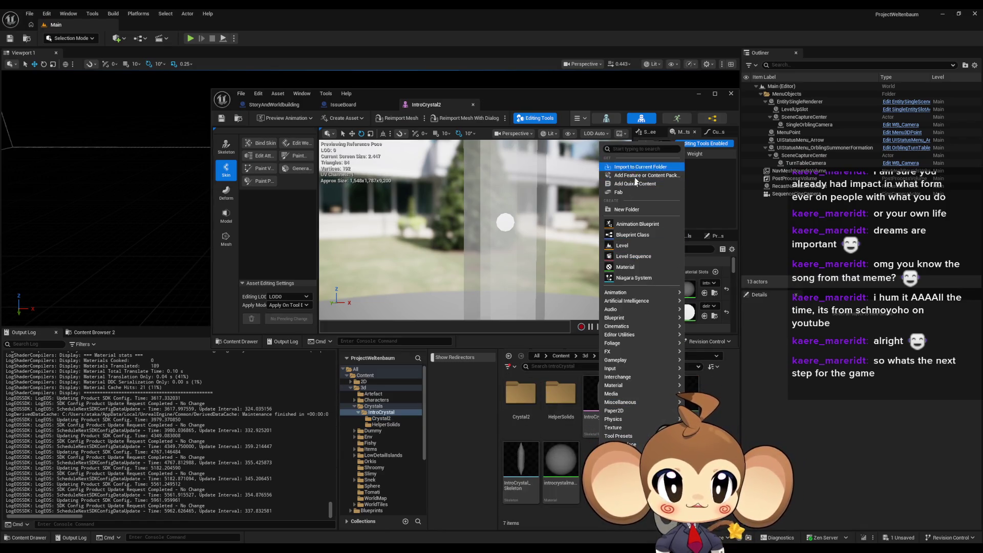
left_click(661, 213)
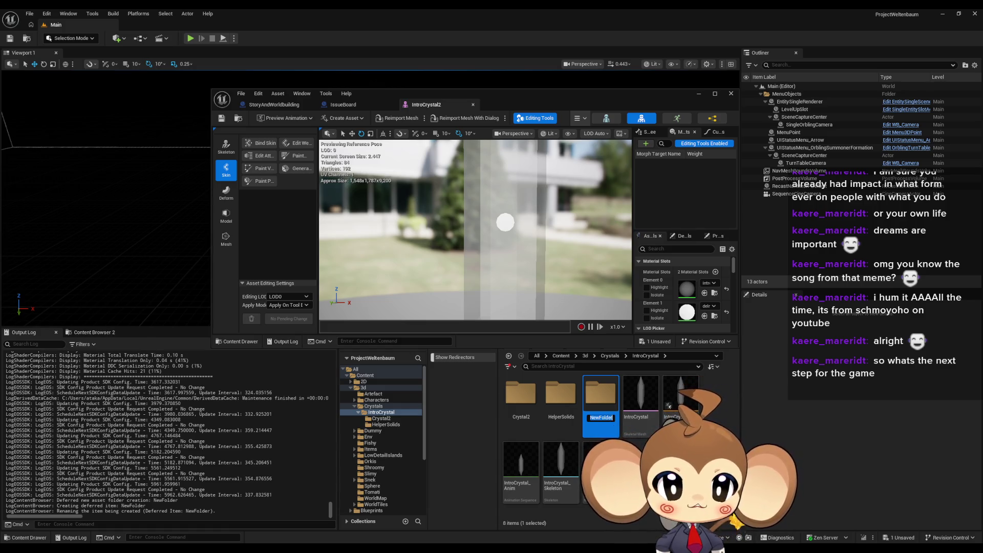
type("Se")
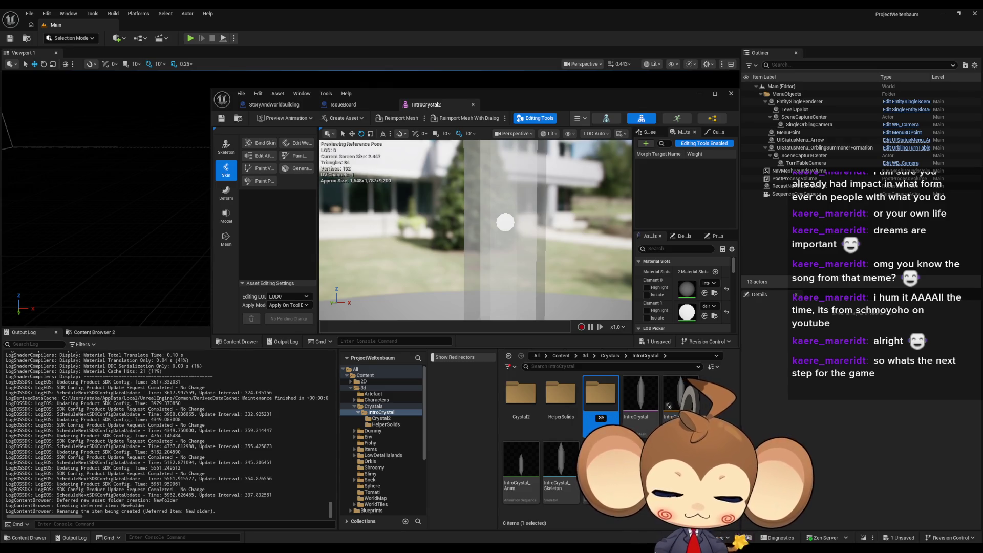
type("quenceHelpe")
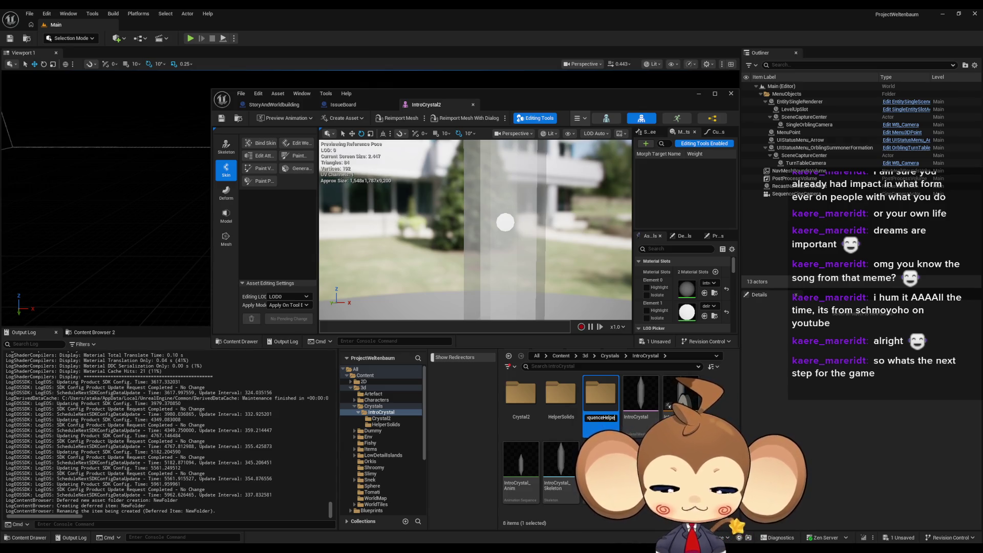
type("rCrystal")
key("Return")
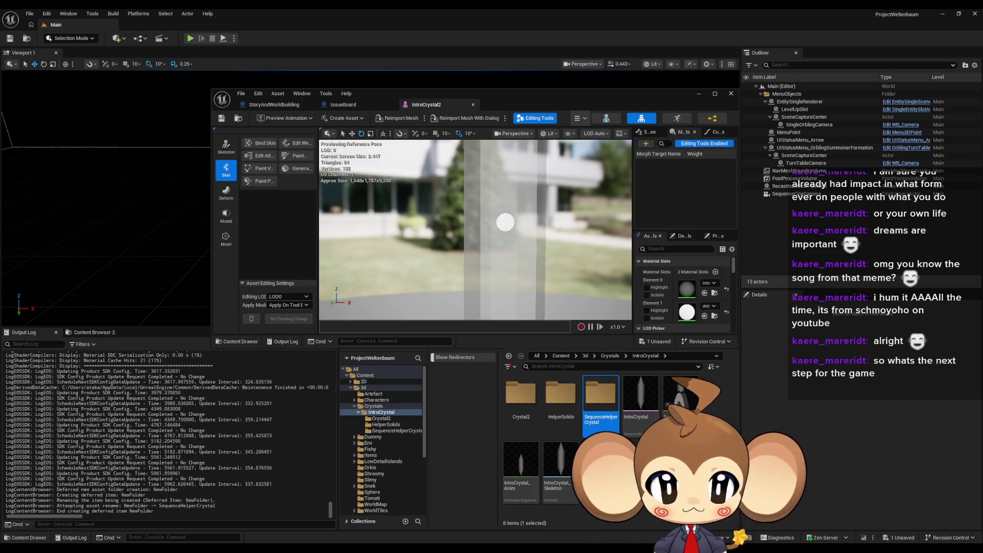
double_click(608, 410)
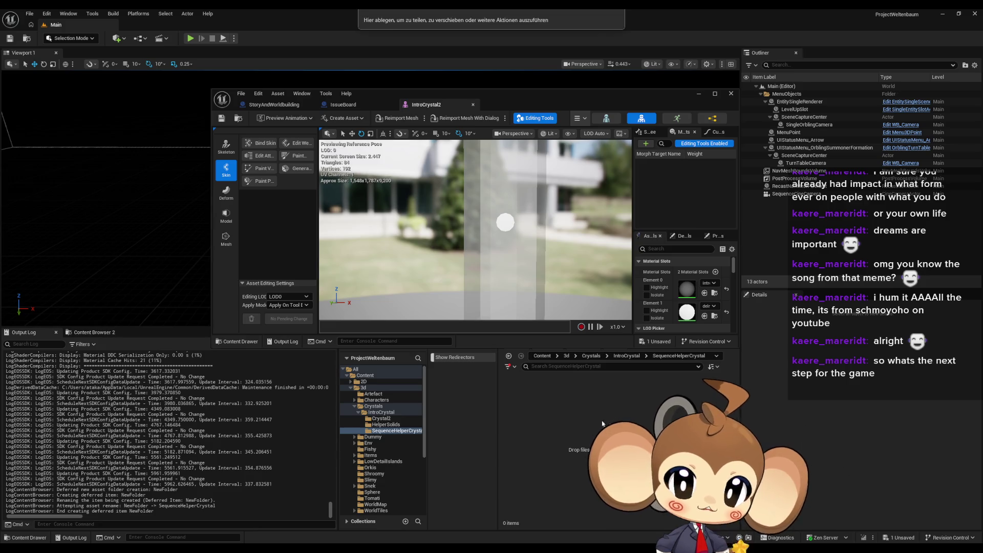
Drop SequenceHelperCrystal.fbx into the empty folder and import it with the current settings
left_click_drag(576, 426, 576, 426)
left_click(576, 399)
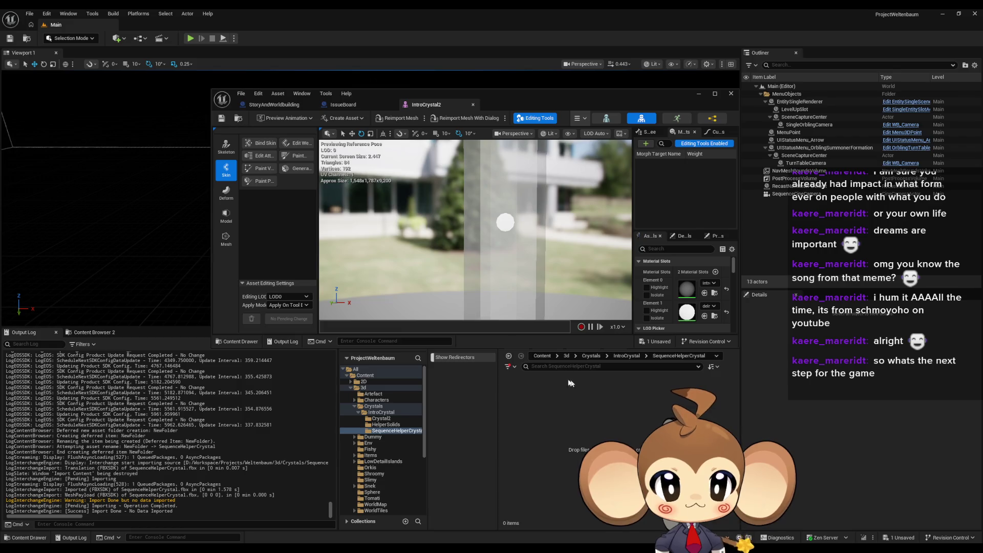
left_click_drag(565, 205, 509, 155)
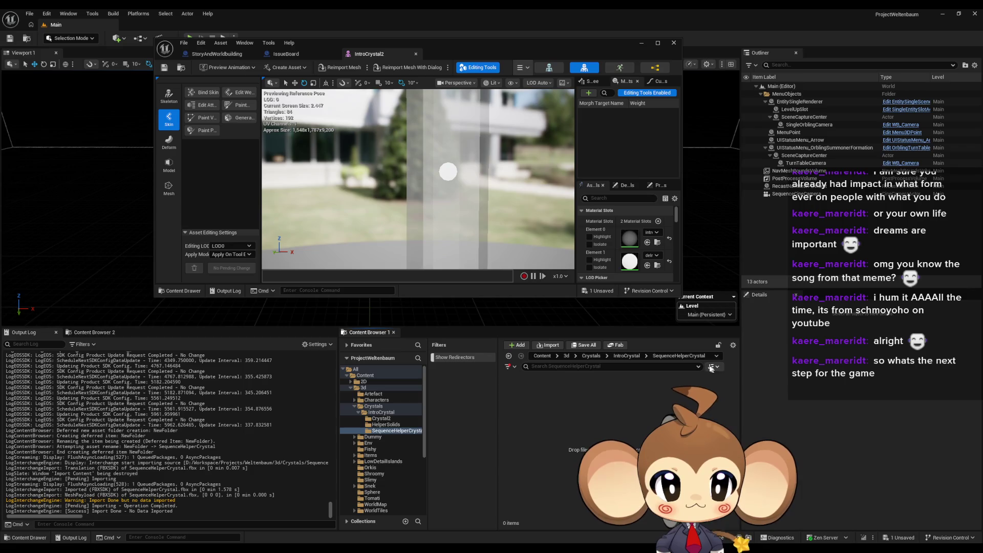
Browse IntroCrystal and HelperSolids, return to SequenceHelperCrystal, and drop the FBX in again
left_click(640, 355)
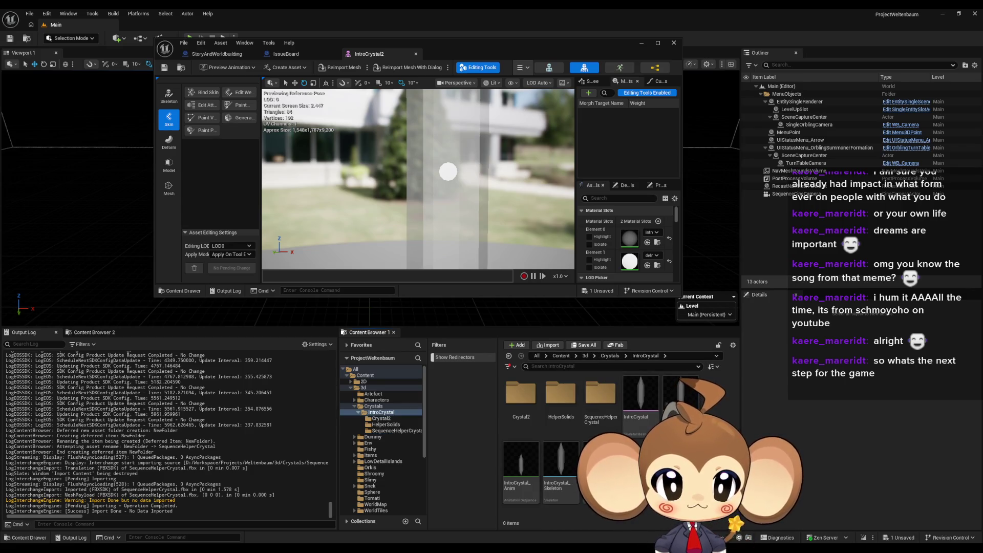
double_click(560, 394)
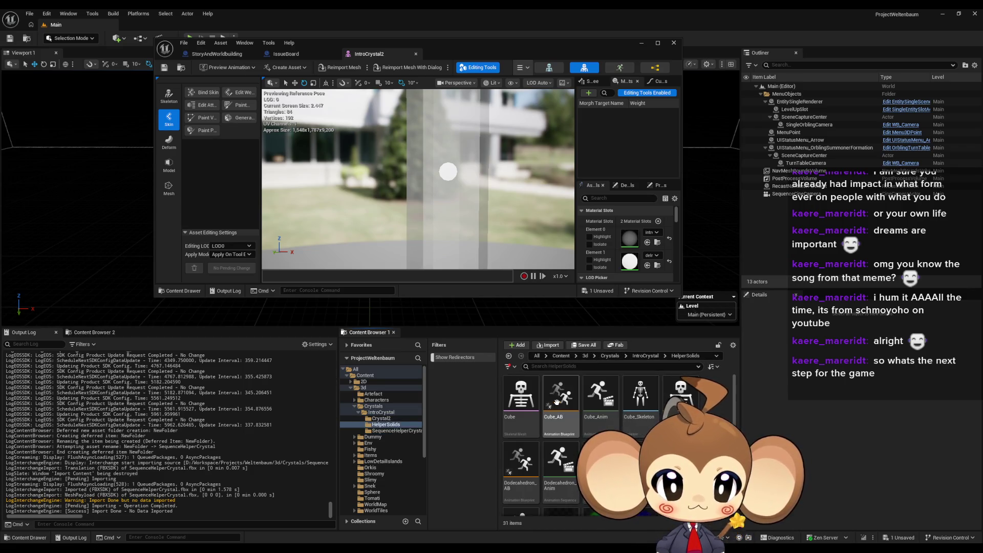
left_click(645, 357)
double_click(601, 397)
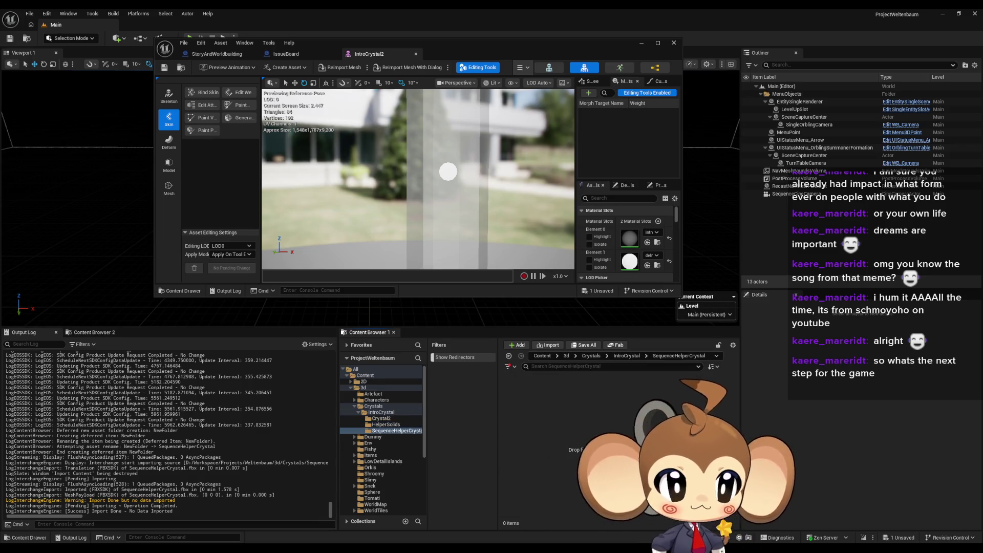
mouse_move(604, 435)
left_mouse_down()
mouse_move(587, 416)
mouse_move(595, 426)
left_mouse_up()
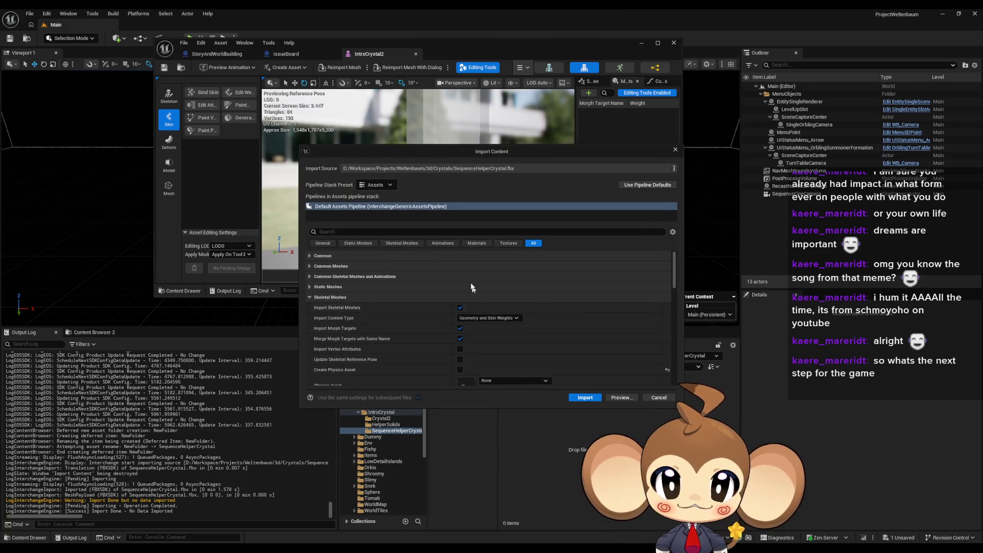
Review the Skeletal, Static and Common Meshes import options, then rerun the import
scroll(399, 269, "down", 3)
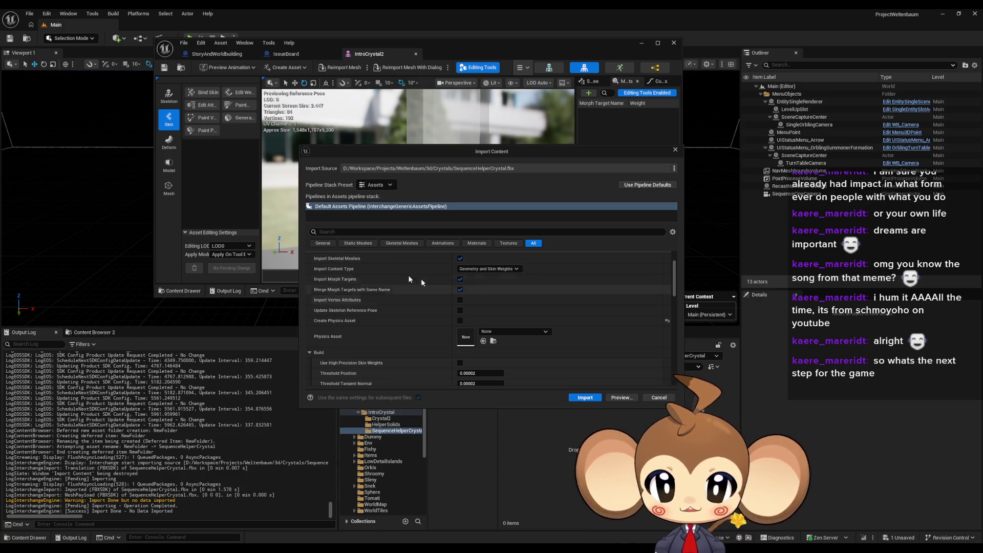
scroll(381, 305, "down", 7)
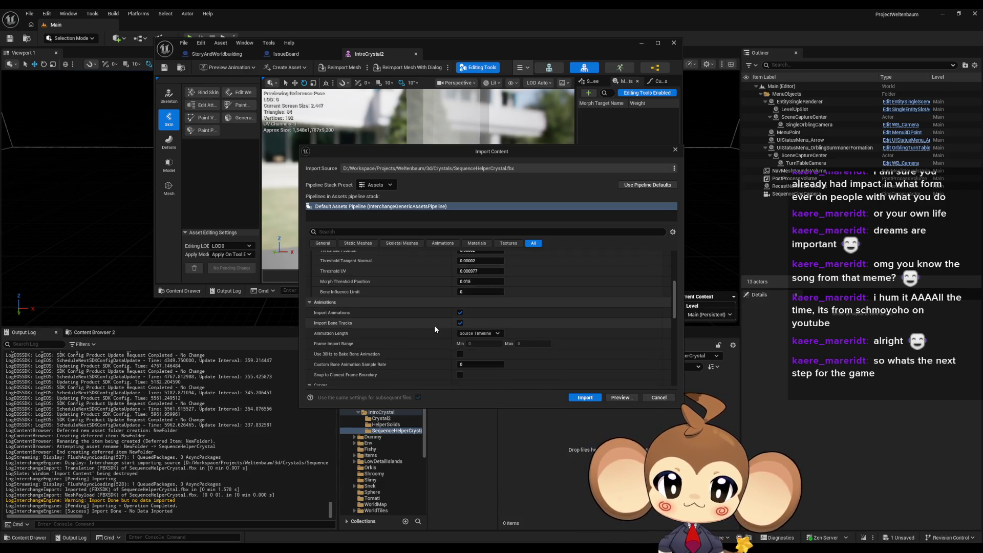
scroll(432, 327, "down", 6)
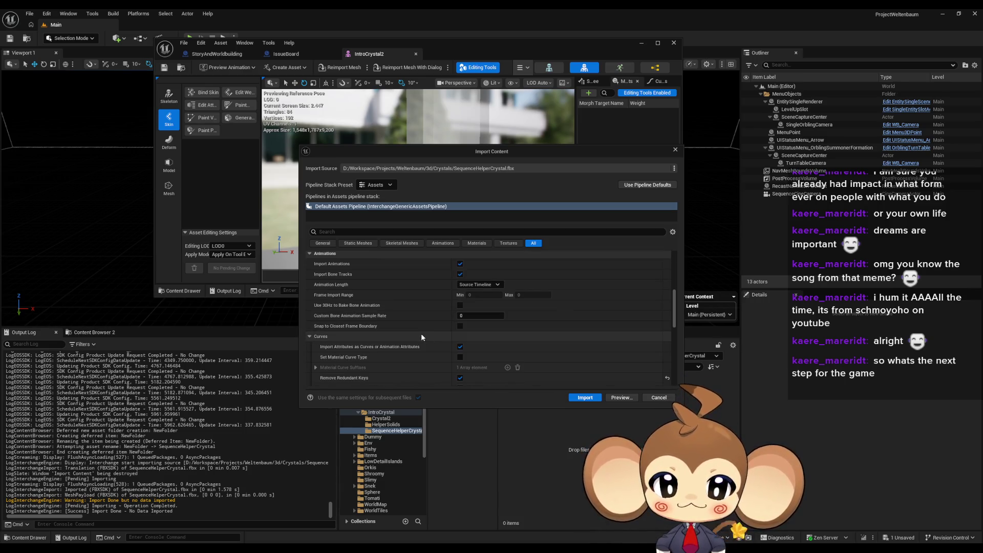
scroll(425, 337, "down", 3)
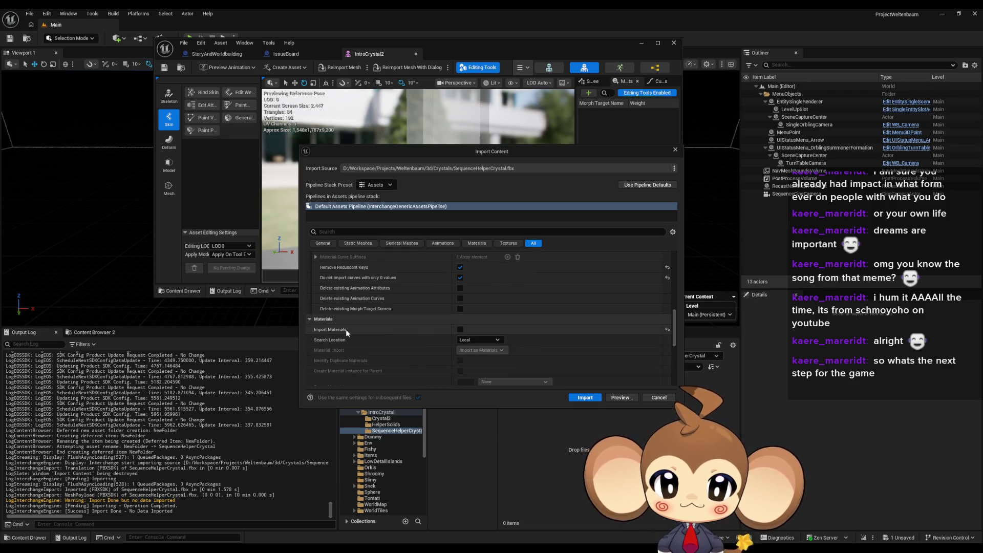
left_click(398, 245)
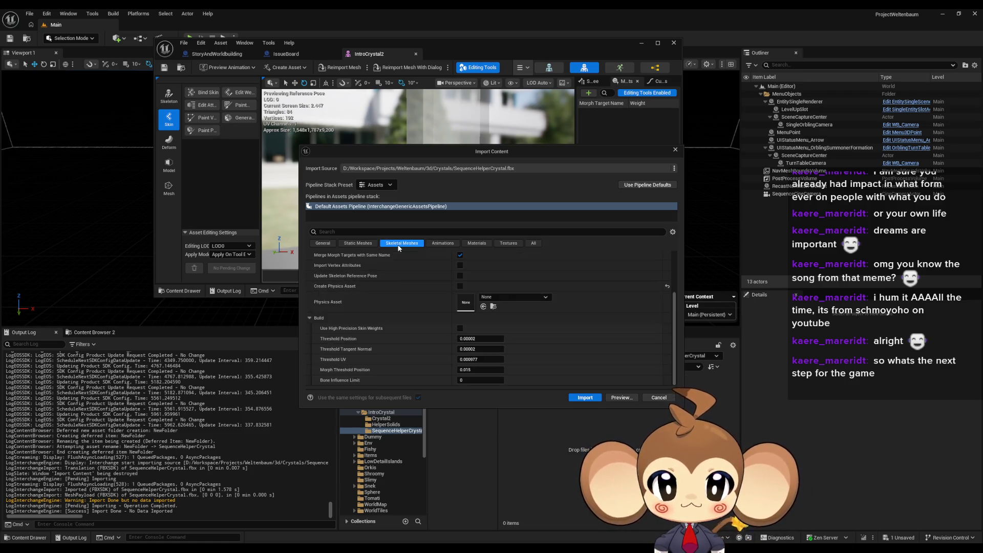
scroll(394, 280, "up", 3)
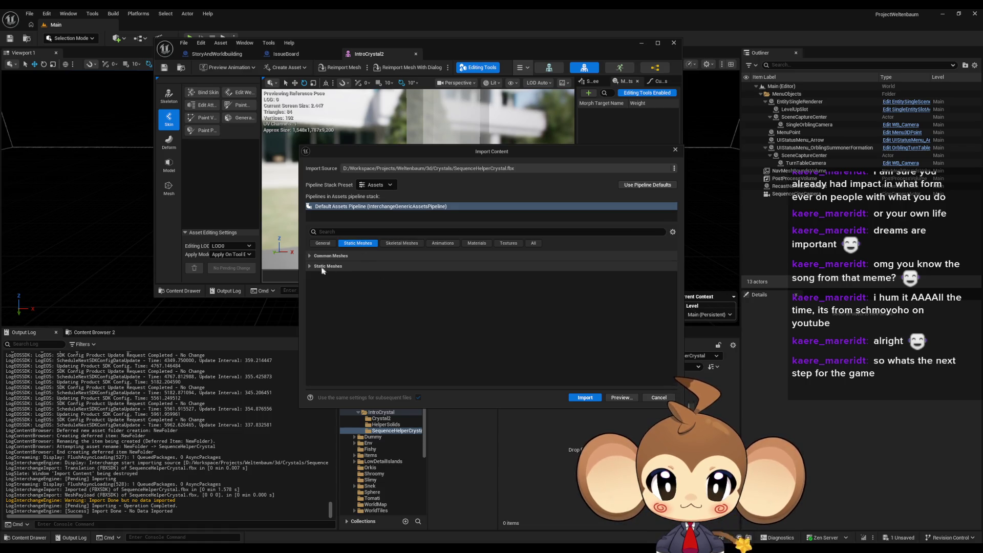
left_click(323, 267)
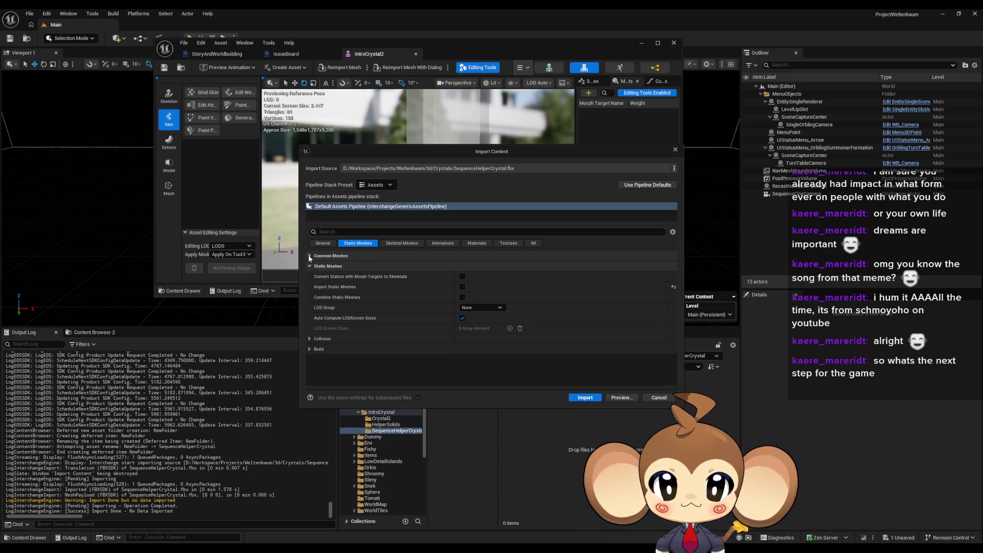
left_click(309, 256)
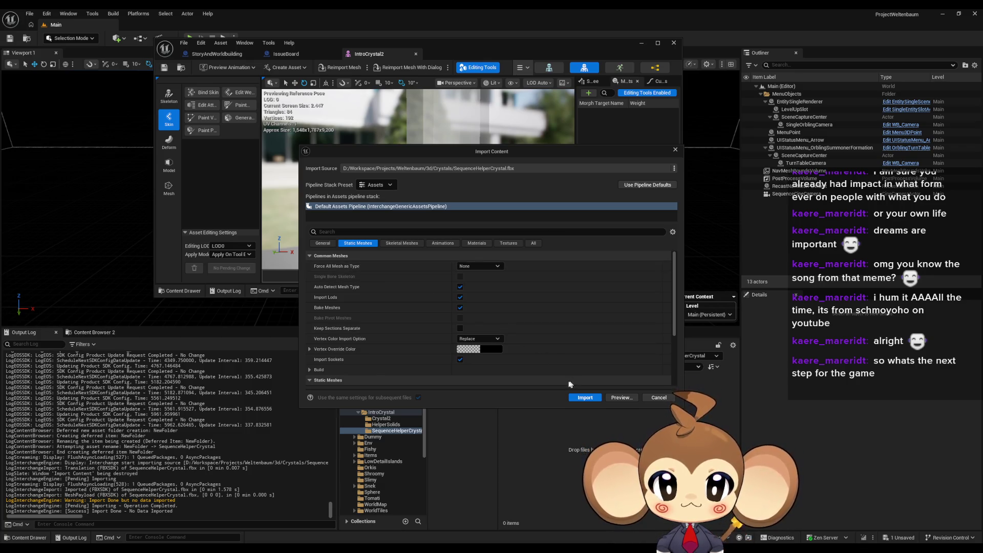
left_click(585, 398)
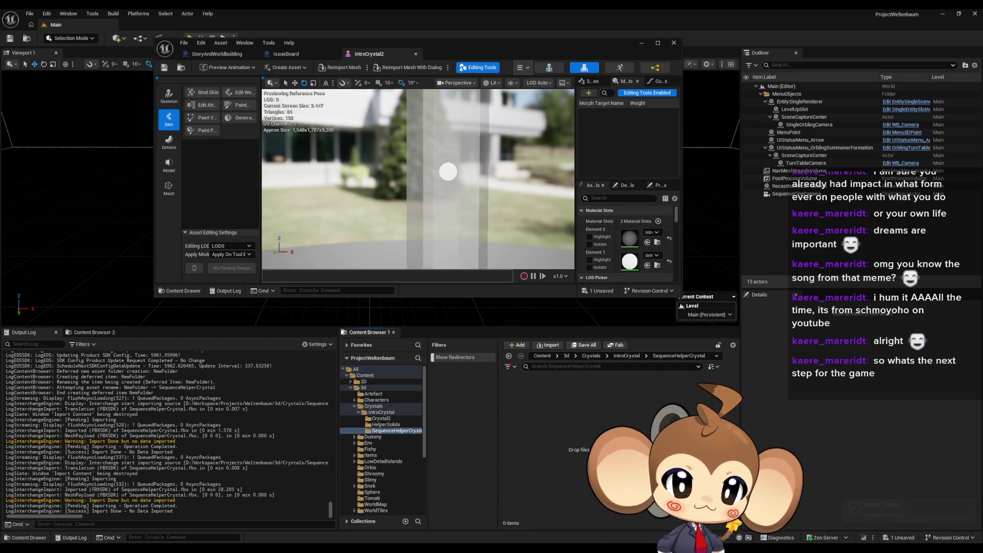
Drop the FBX in again, filter the options for 'skele', then cancel the import
left_click_drag(593, 417, 589, 417)
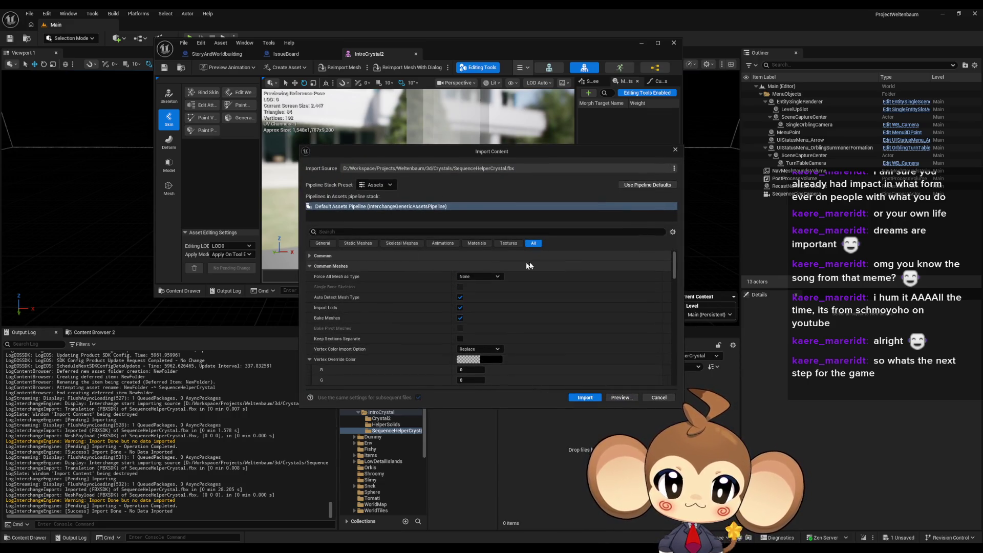
left_click(308, 254)
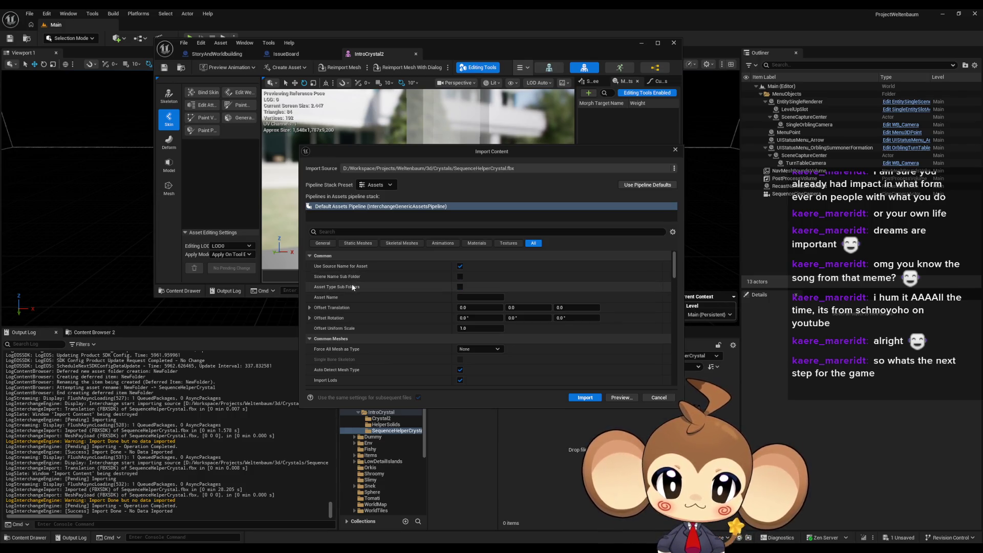
scroll(353, 284, "down", 1)
scroll(353, 285, "down", 3)
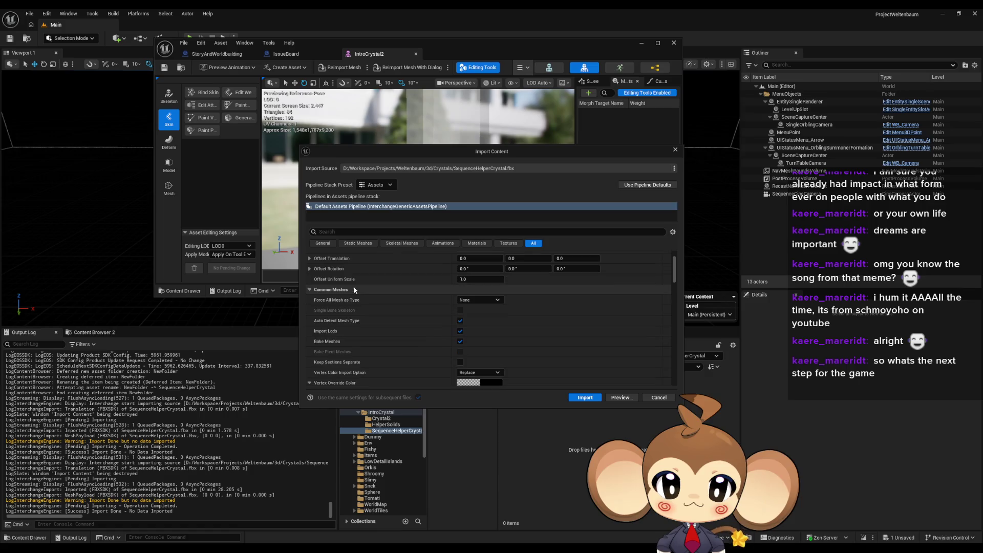
scroll(361, 290, "down", 5)
left_click(348, 232)
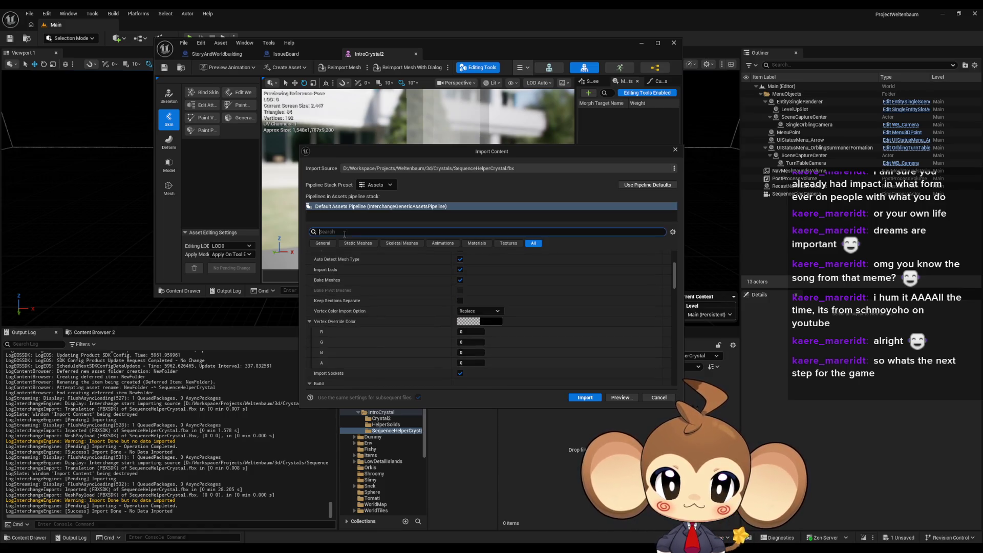
type("skele")
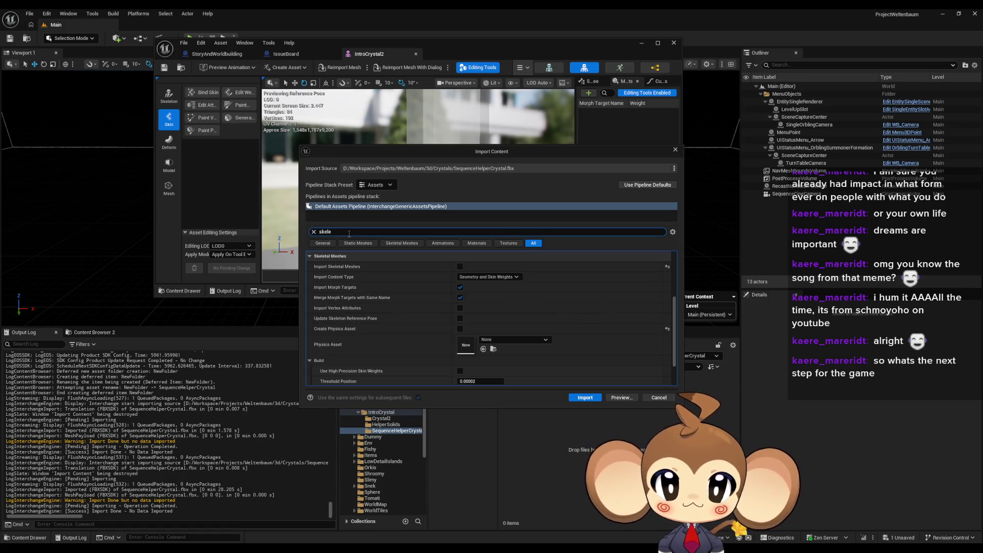
scroll(384, 281, "up", 5)
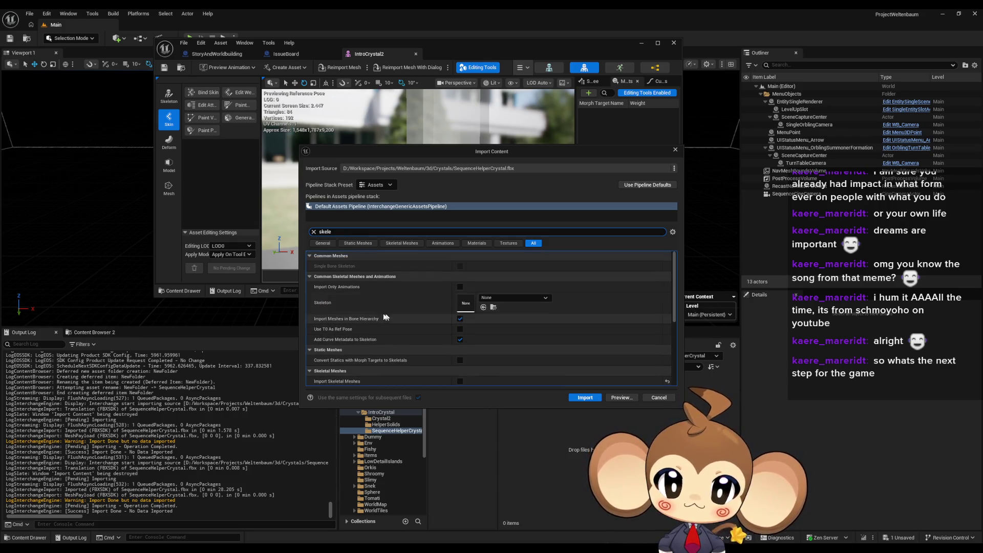
scroll(377, 291, "down", 3)
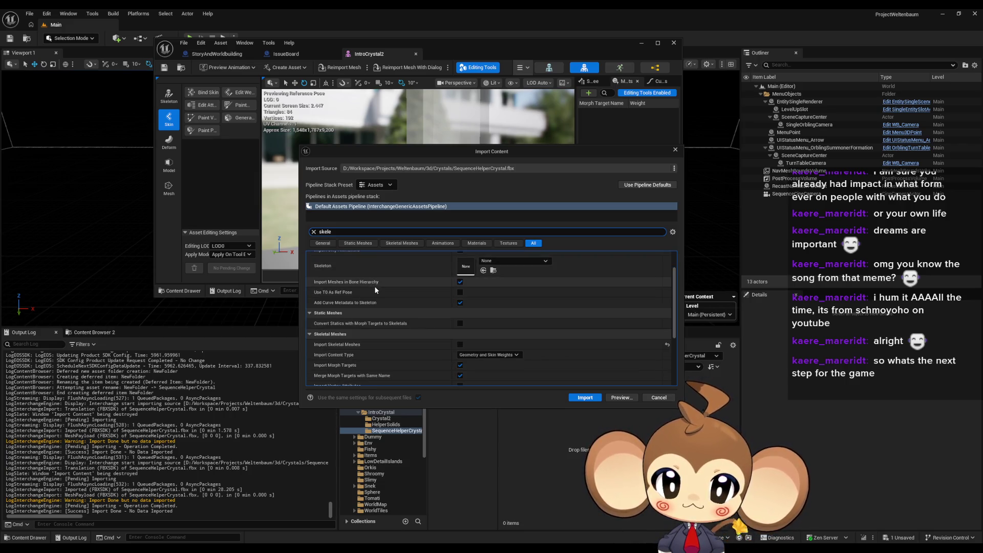
scroll(375, 290, "down", 2)
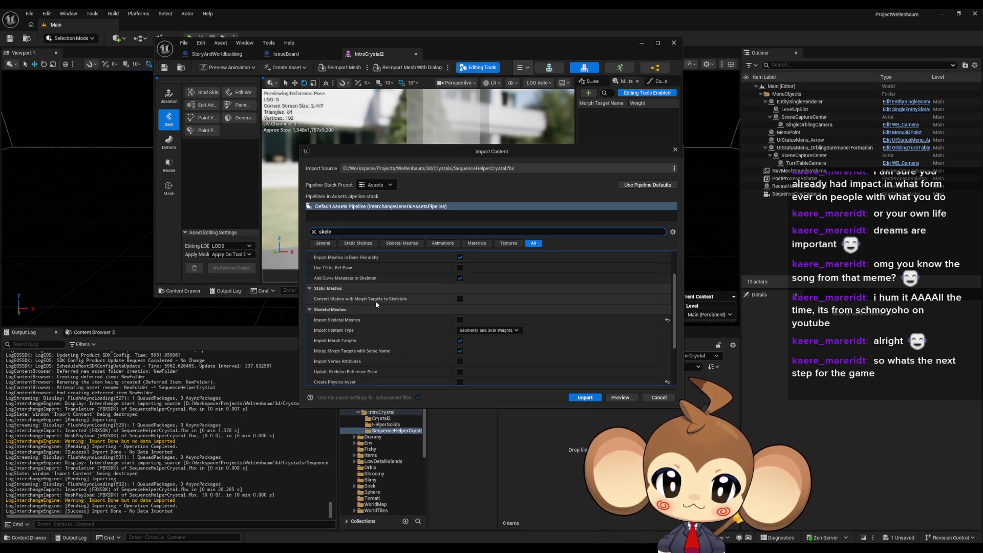
scroll(376, 302, "down", 8)
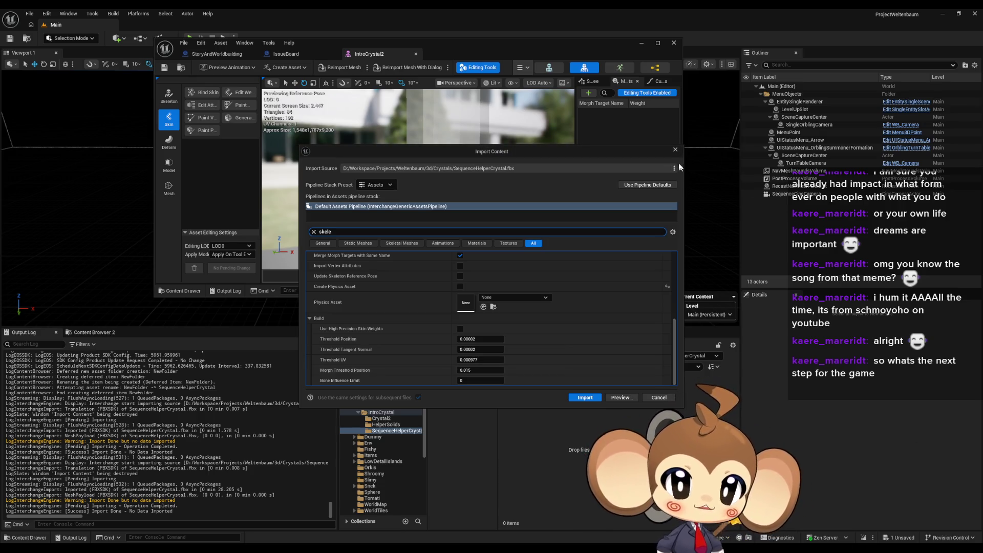
key("Escape")
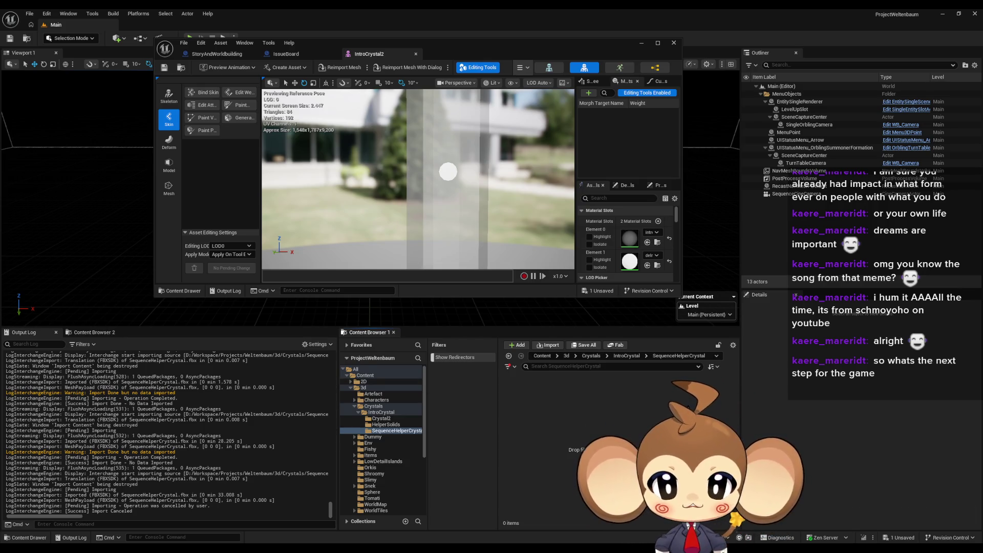
In Blender, hide Armature.001 and SegmentedCrystal and select only SequenceHelperCrystal
key("alt+Tab")
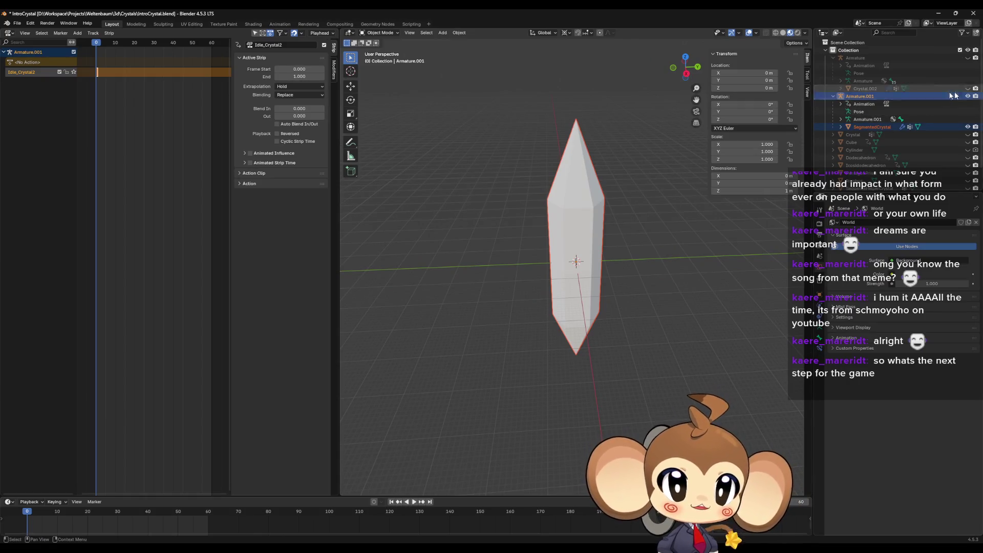
key("h")
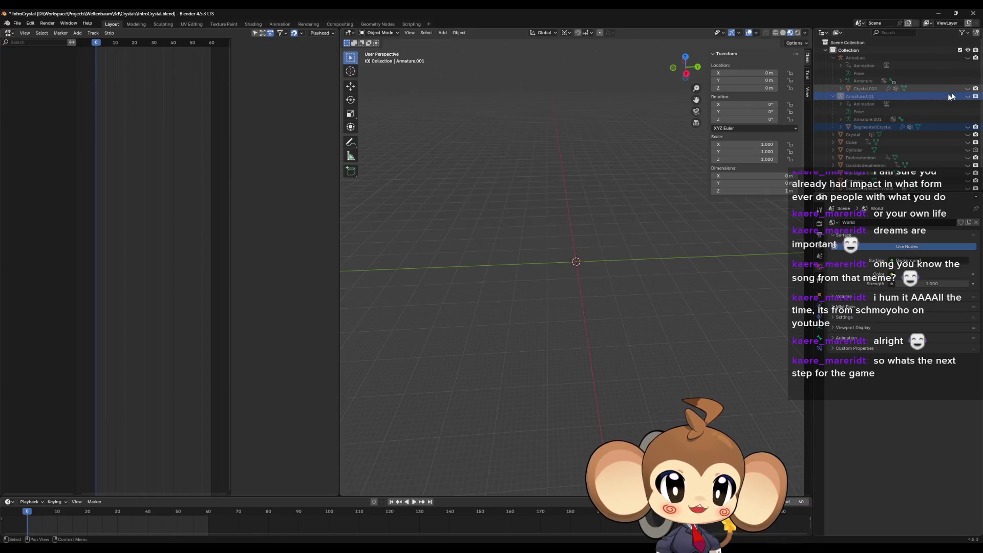
left_click(834, 97)
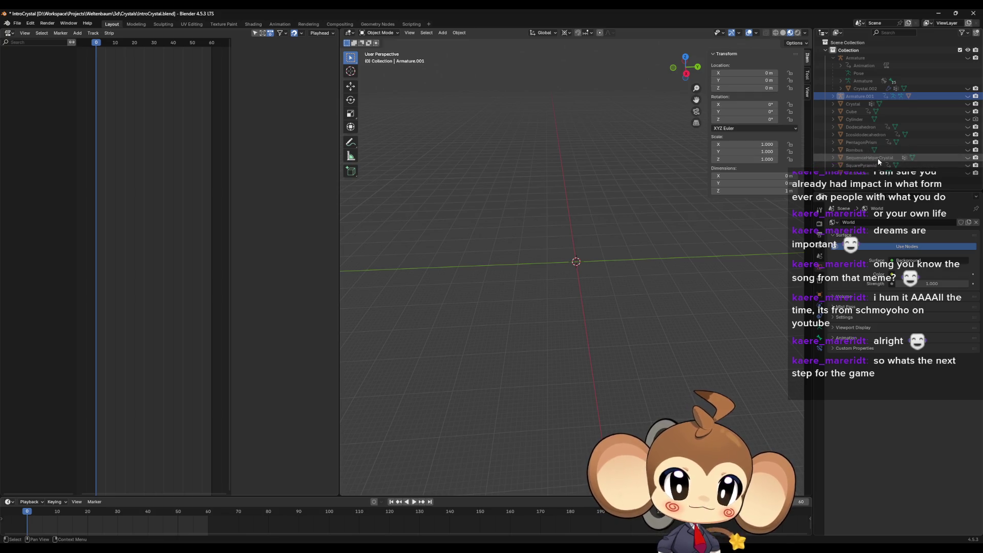
left_click(967, 158)
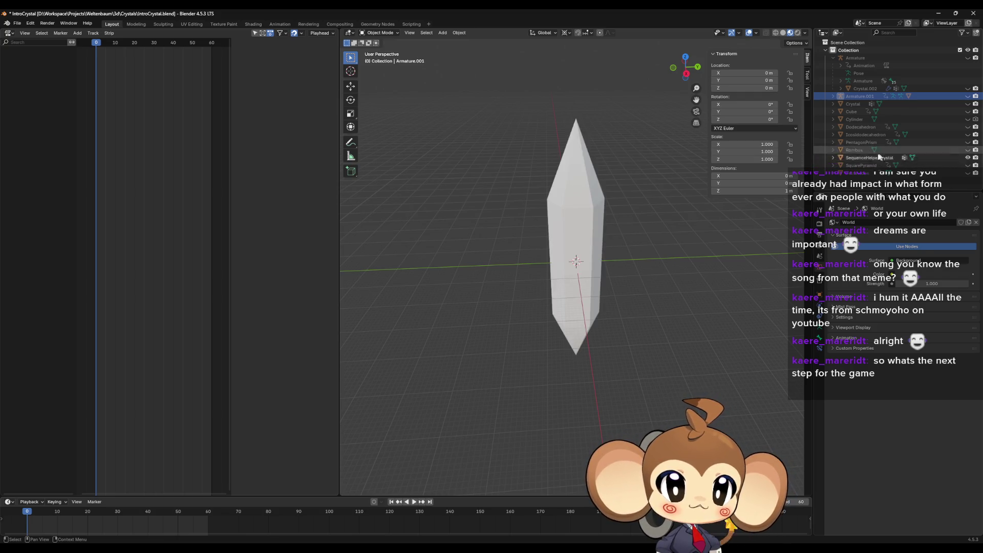
left_click(876, 157)
Export the selection as SequenceHelperCrystal.fbx and minimize Blender
left_click(16, 24)
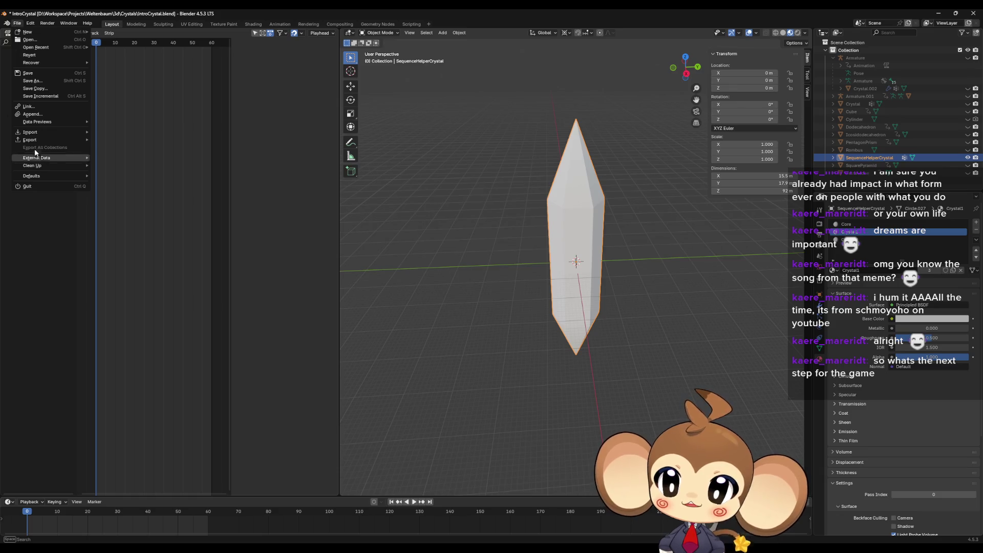
mouse_move(31, 140)
left_click(114, 209)
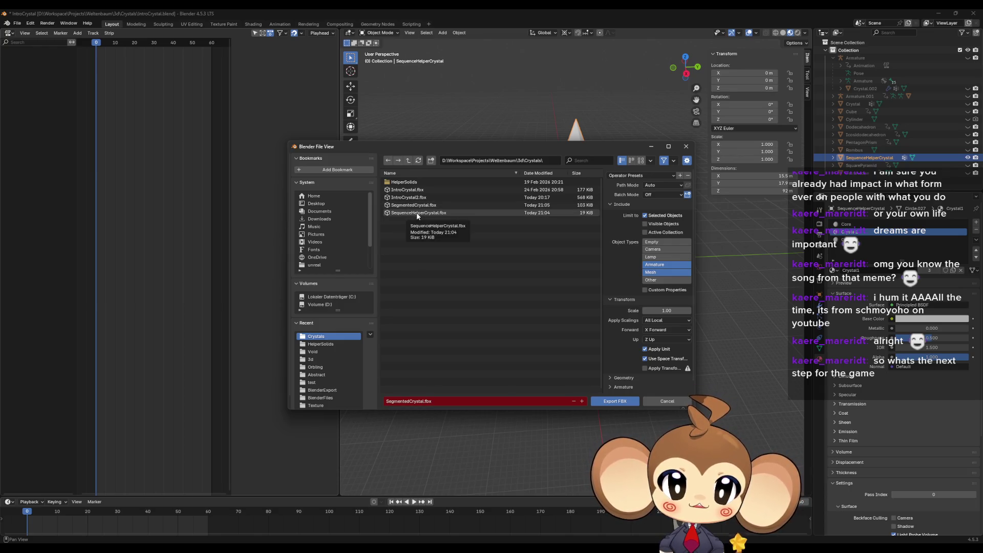
left_click(418, 213)
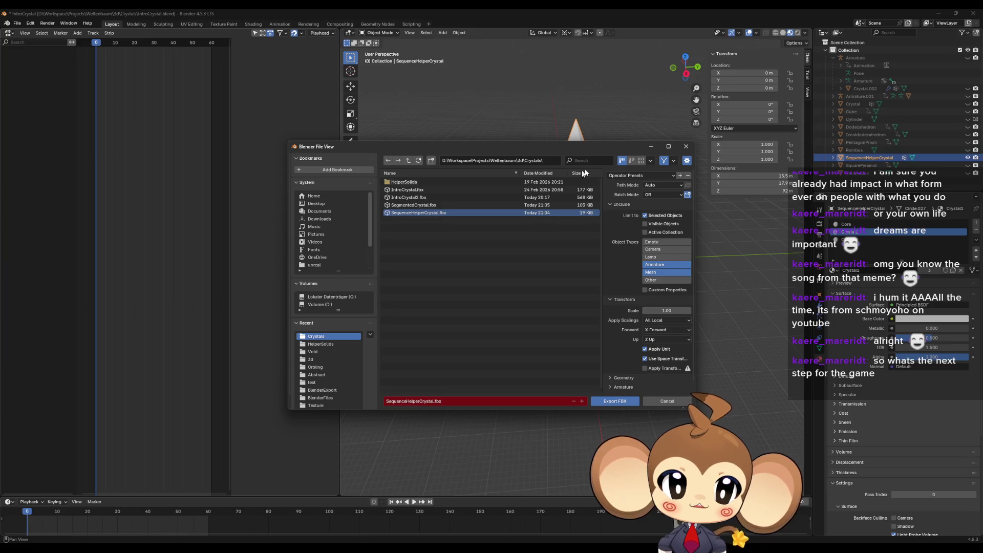
left_click(619, 403)
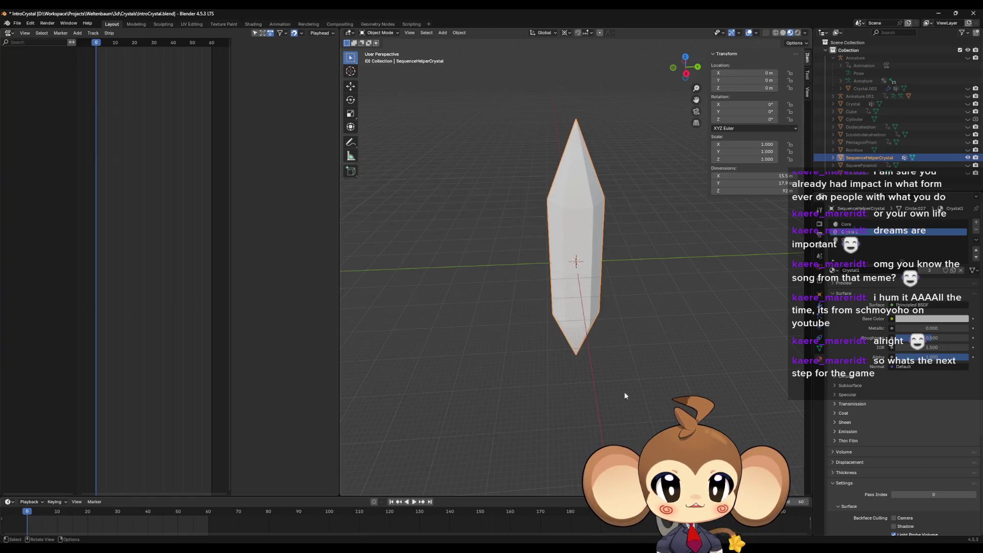
left_click(938, 14)
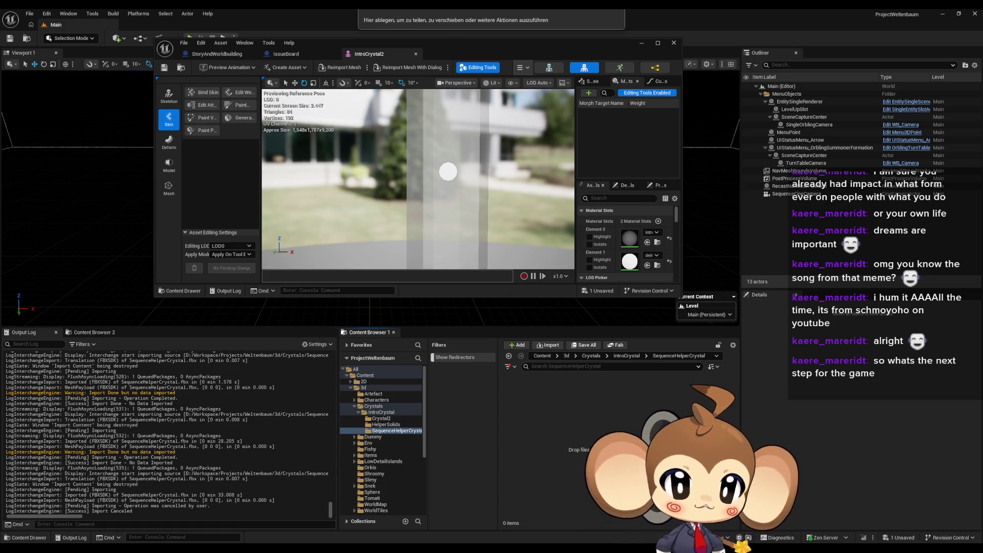
Run the pending crystal FBX import and drop the exported file into the folder again
left_click(585, 399)
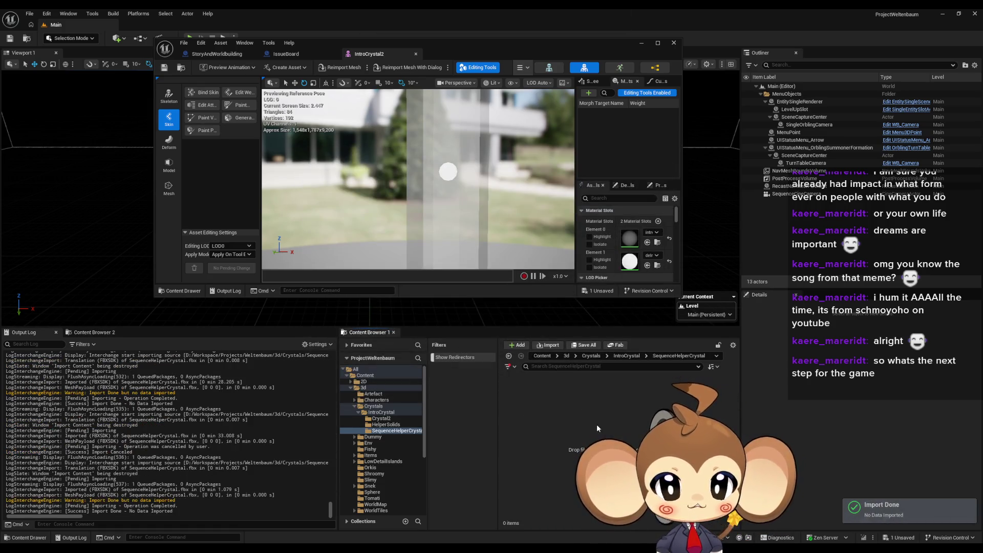
left_click_drag(643, 425, 579, 429)
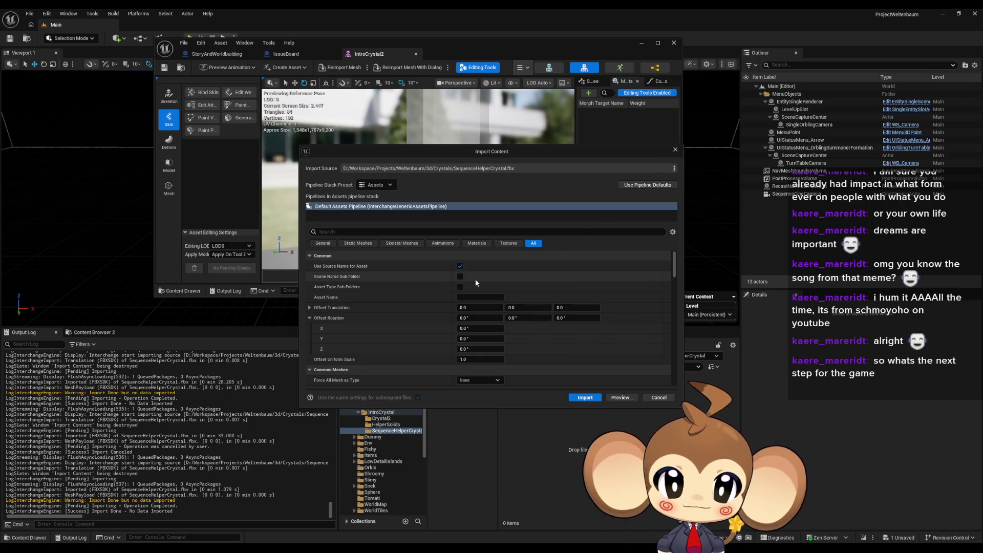
scroll(494, 300, "down", 1)
scroll(494, 300, "up", 1)
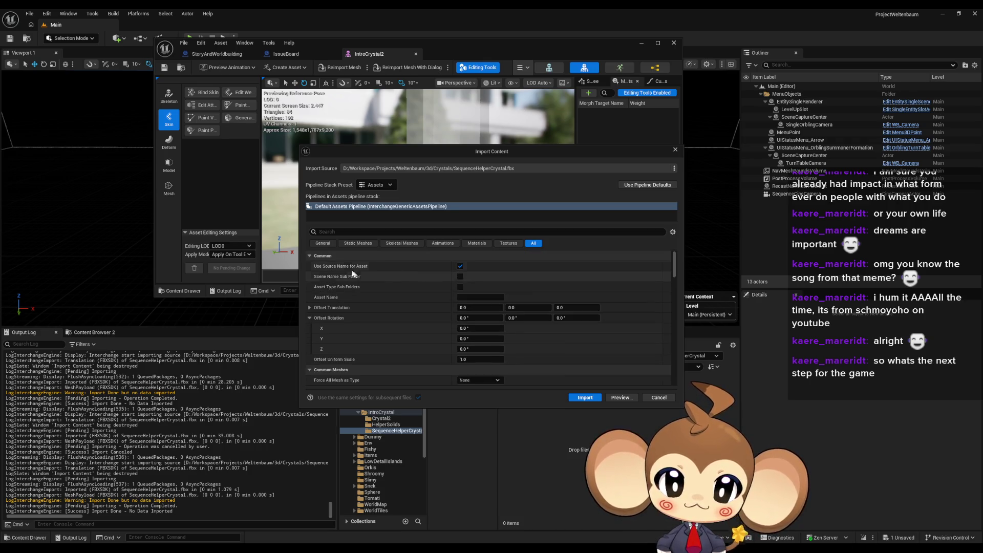
Turn off Use Source Name for Asset, import, and drop the FBX in once more
left_click(460, 266)
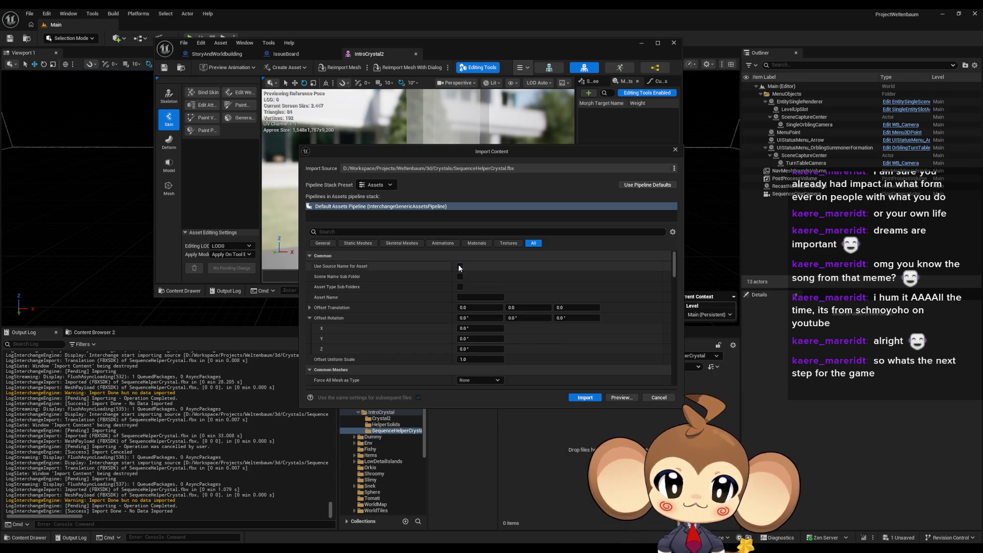
left_click(584, 397)
mouse_move(587, 402)
left_mouse_down()
mouse_move(590, 434)
mouse_move(598, 424)
left_mouse_up()
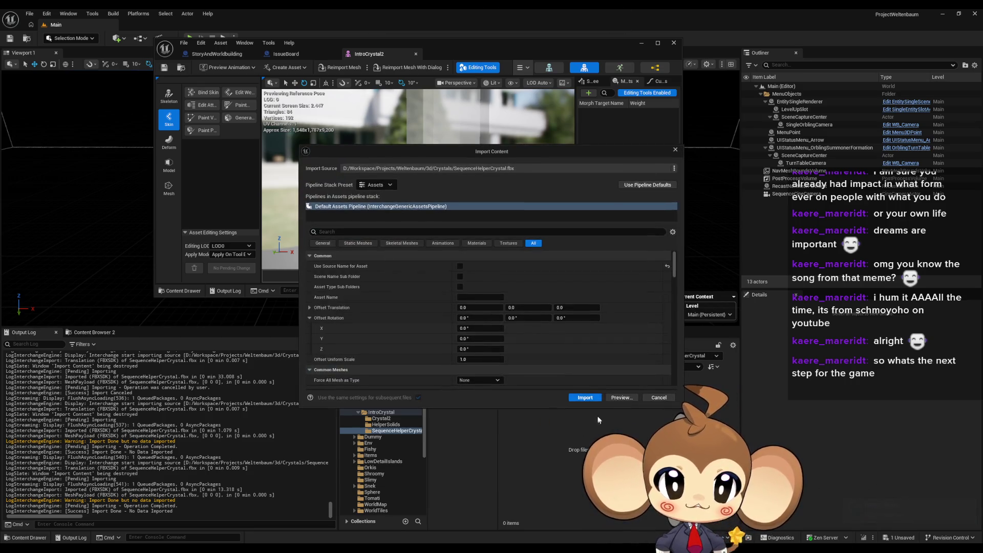
Re-enable Use Source Name for Asset and tick Import Static Meshes
left_click(667, 266)
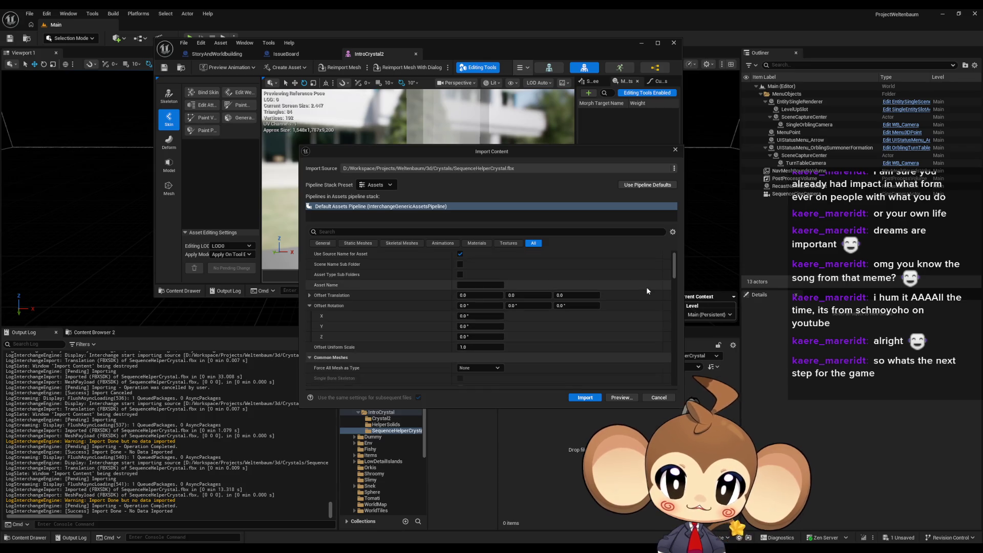
scroll(499, 307, "down", 10)
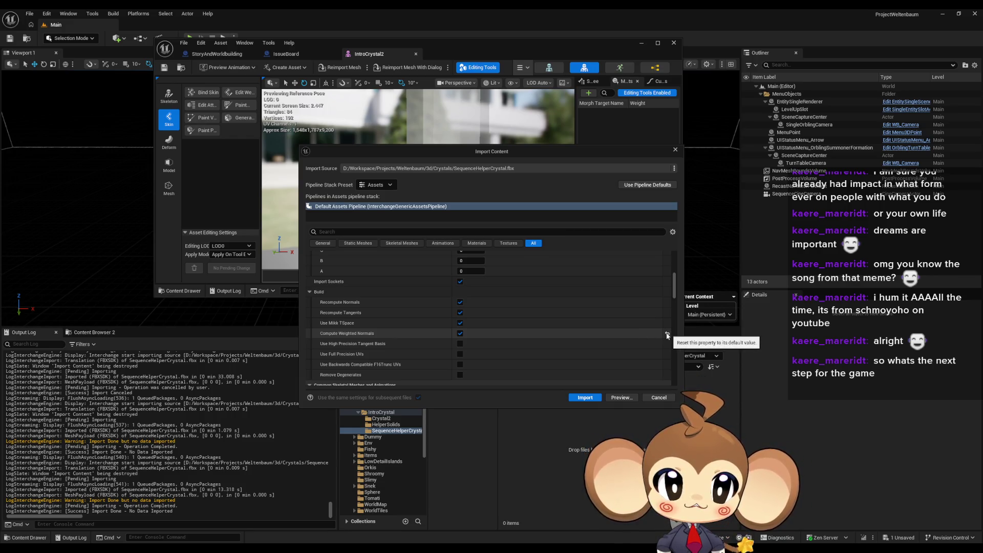
mouse_move(358, 335)
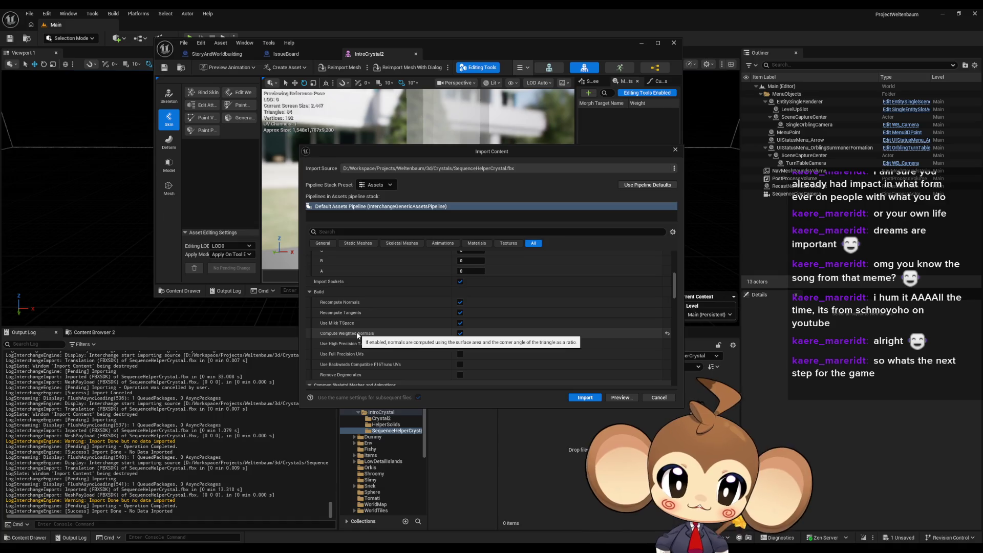
scroll(369, 335, "down", 5)
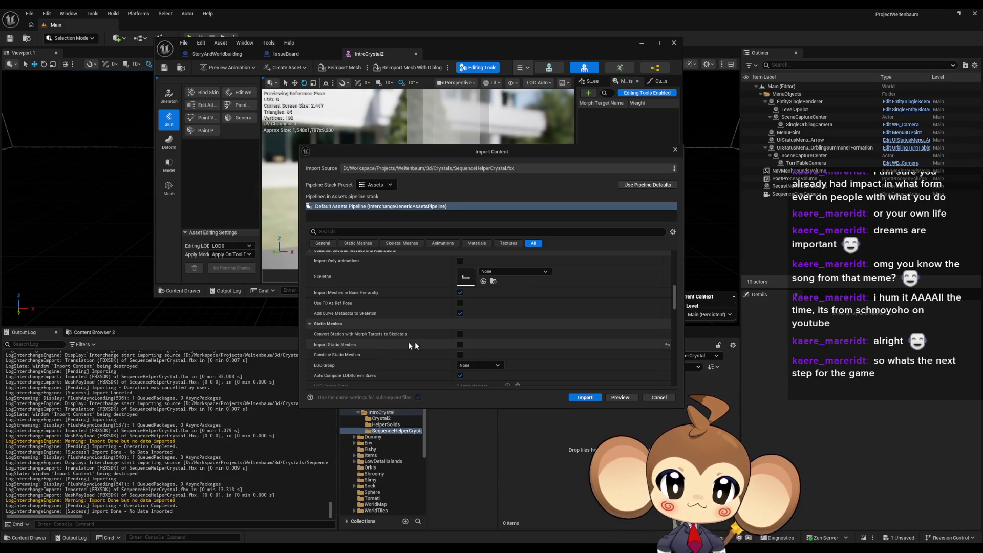
left_click(460, 344)
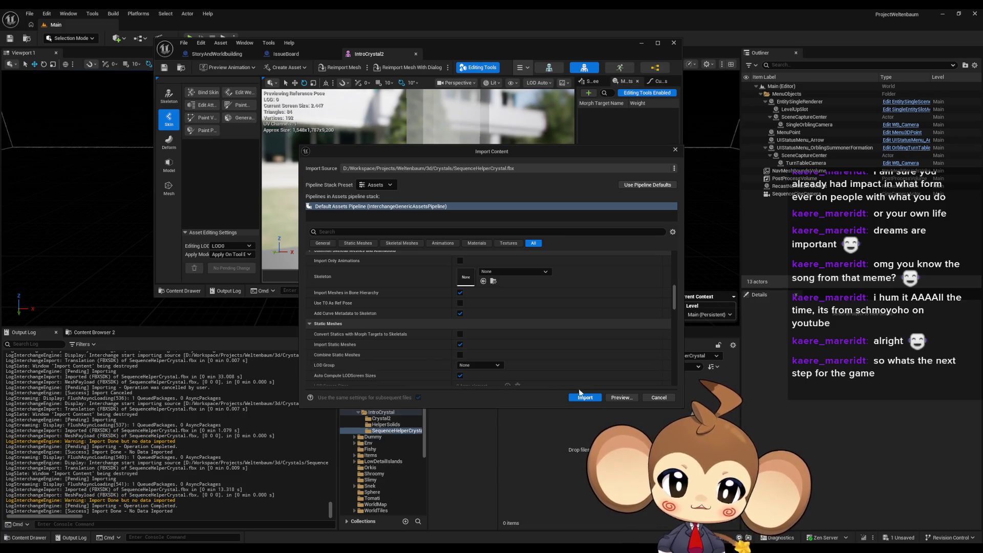
Review the remaining import options and import the crystal as a static mesh
scroll(546, 341, "down", 5)
scroll(577, 345, "down", 8)
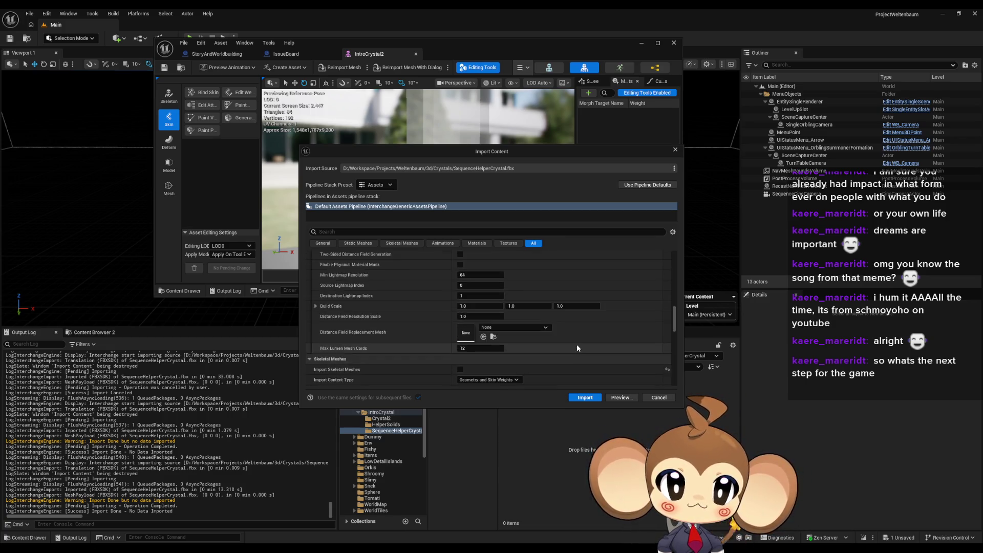
scroll(522, 324, "down", 3)
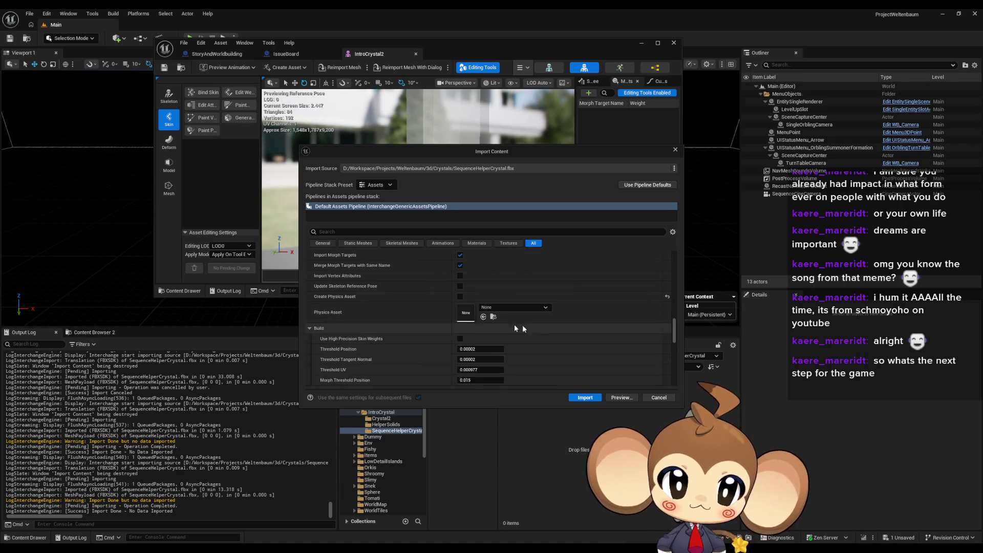
scroll(397, 304, "down", 10)
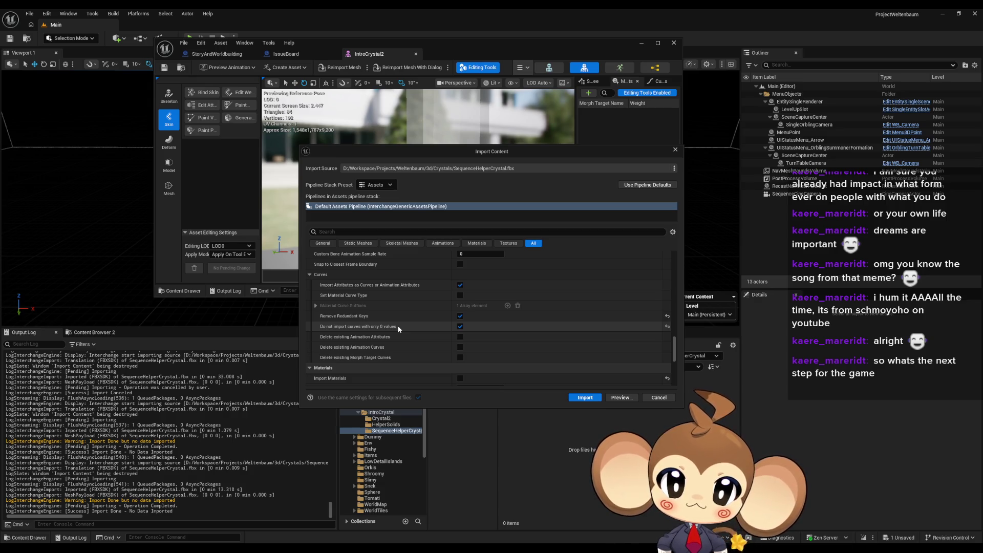
scroll(398, 327, "down", 3)
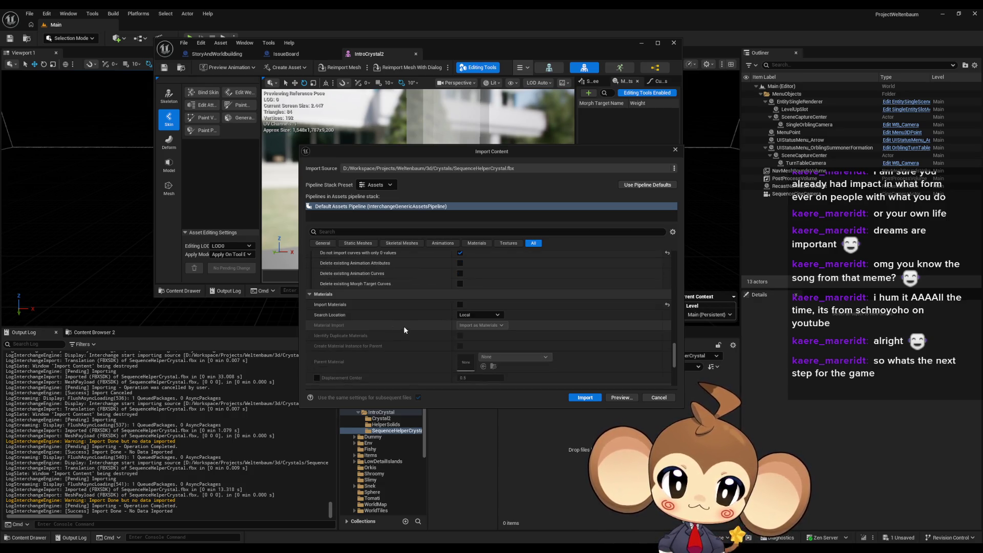
scroll(360, 304, "down", 3)
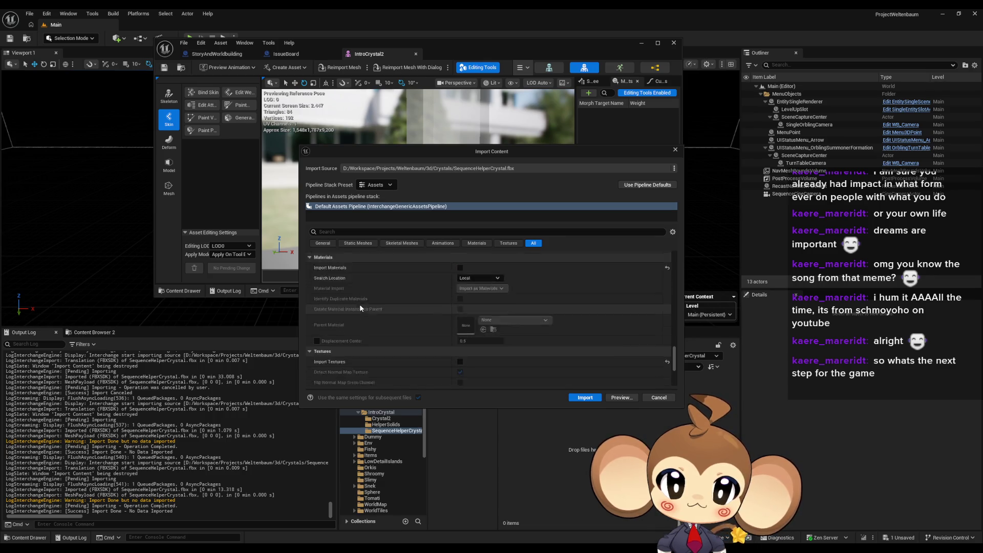
scroll(357, 315, "down", 5)
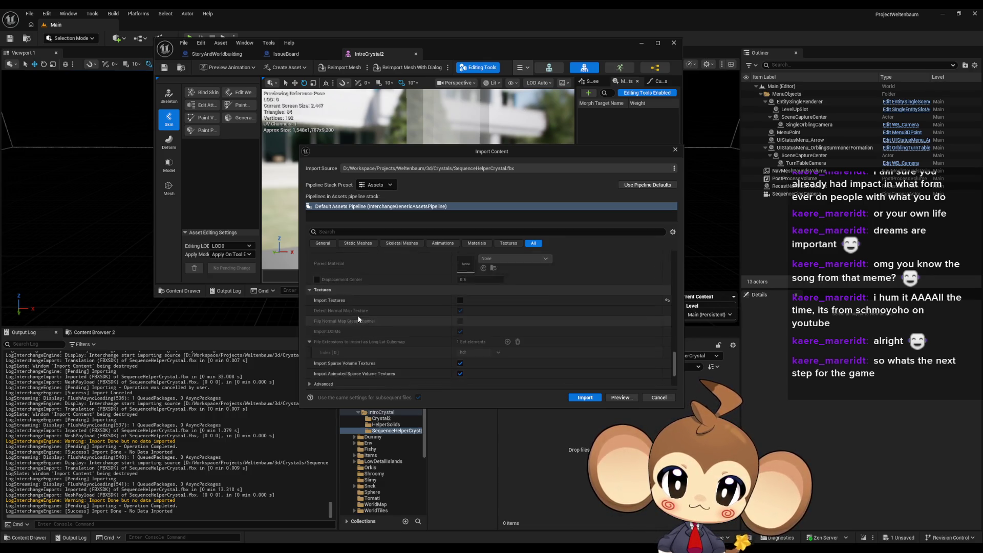
left_click(585, 399)
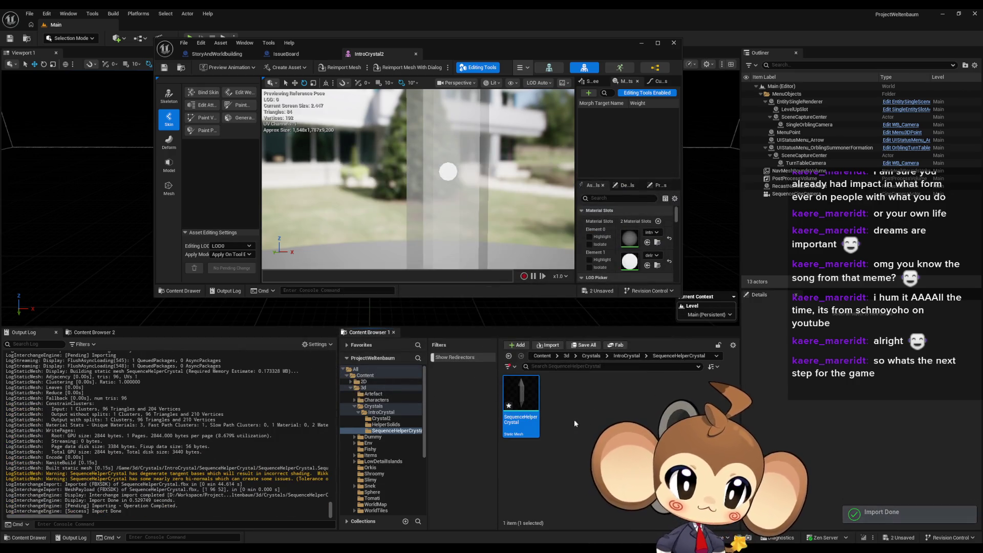
Open the SequenceHelperCrystal static mesh in its editor and bring up Element 0's material list
left_click(560, 417)
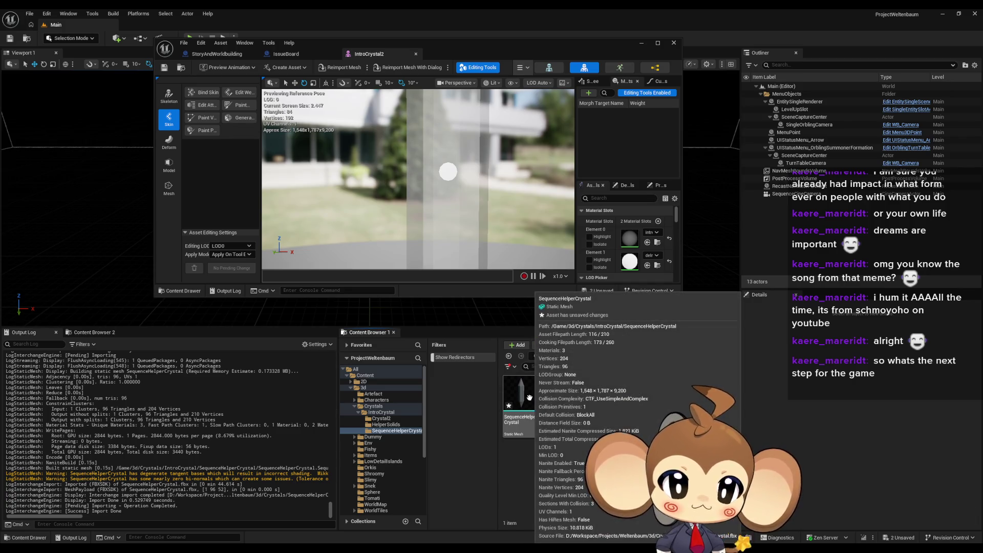
mouse_move(527, 399)
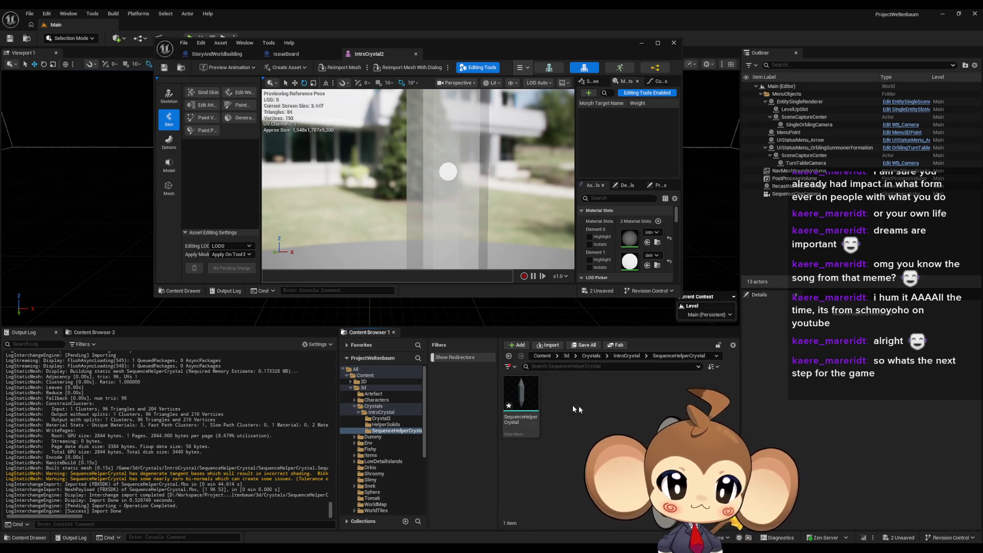
left_click(529, 400)
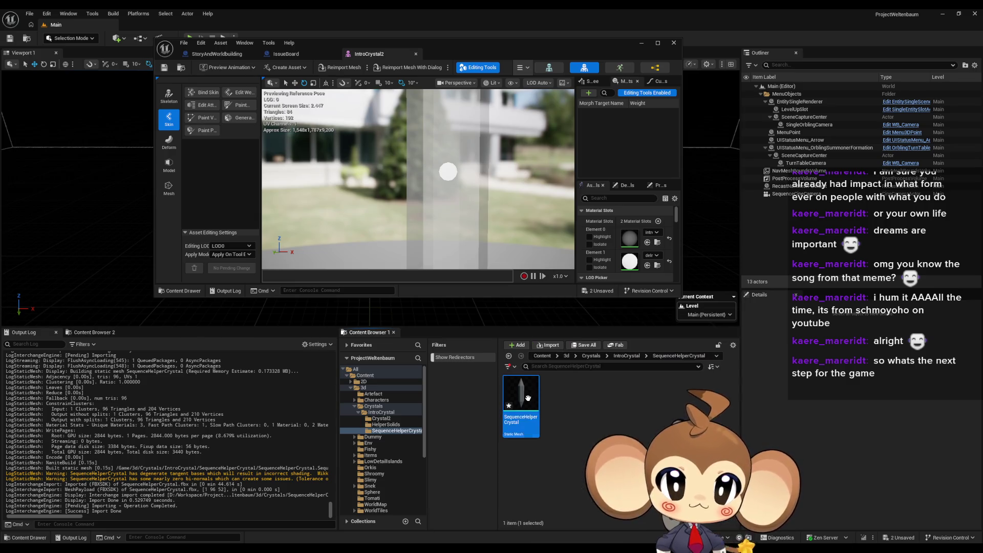
double_click(529, 403)
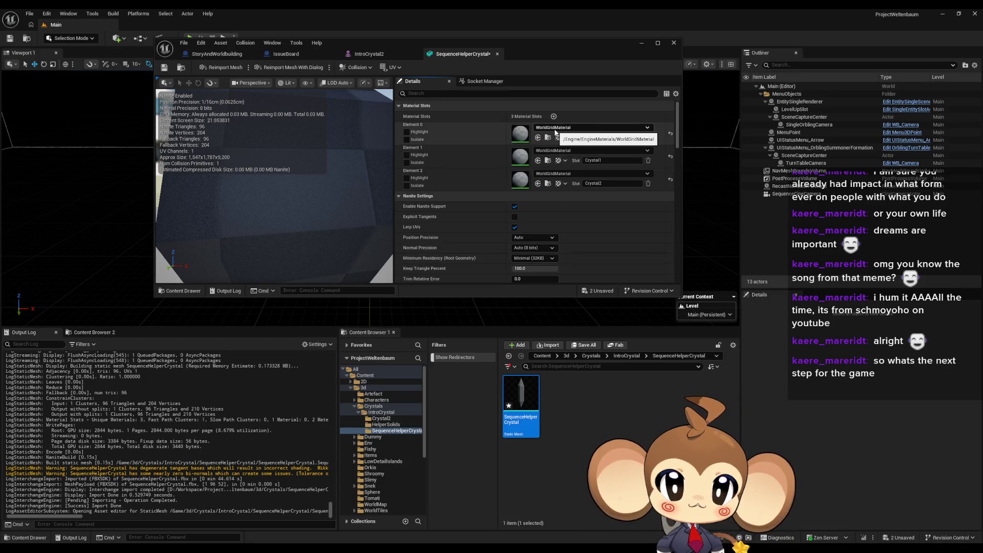
left_click(556, 129)
type("white")
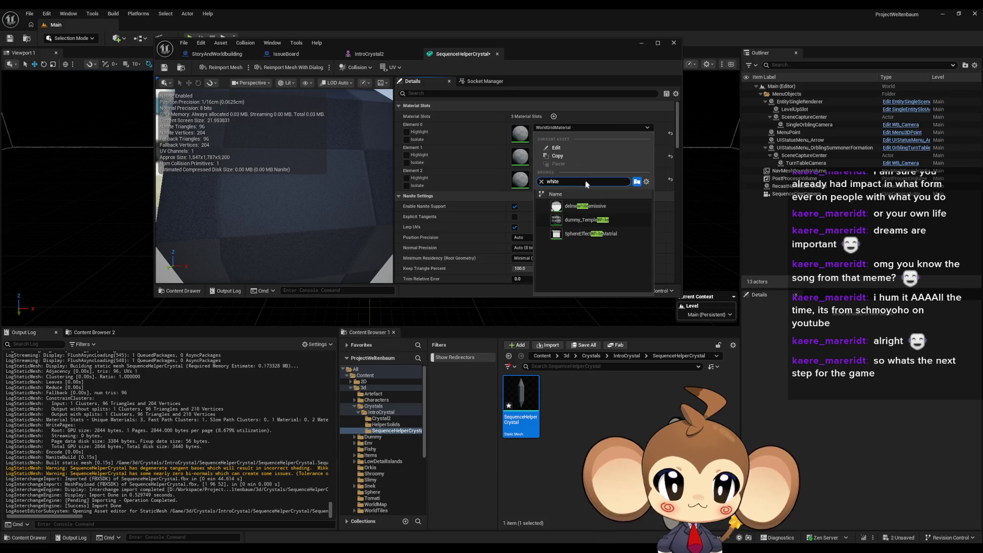
Assign delmewhiteemissive to Element 0 and introcrystalmaterial to Element 1
left_click(581, 210)
left_click(573, 150)
type("mag")
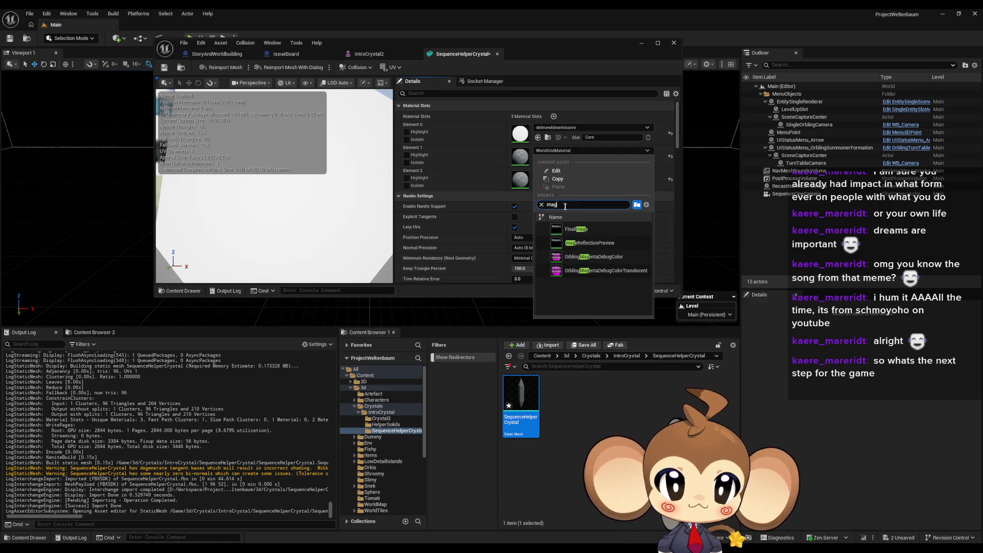
type("crys")
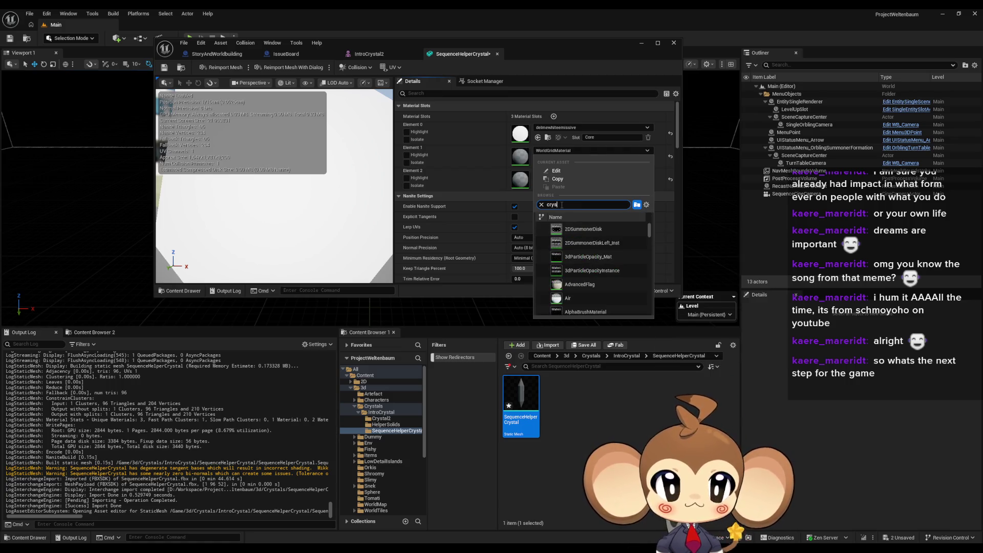
type("t")
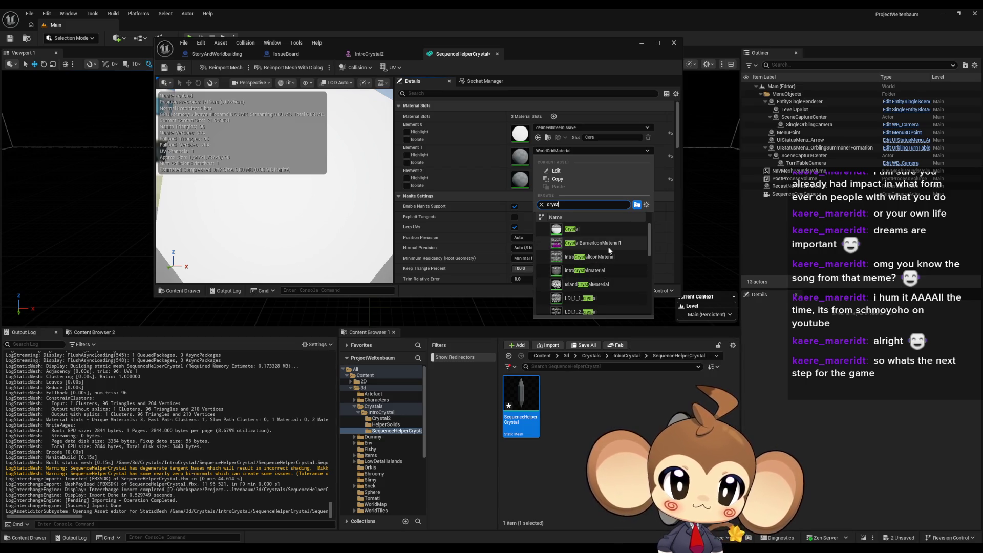
left_click(602, 272)
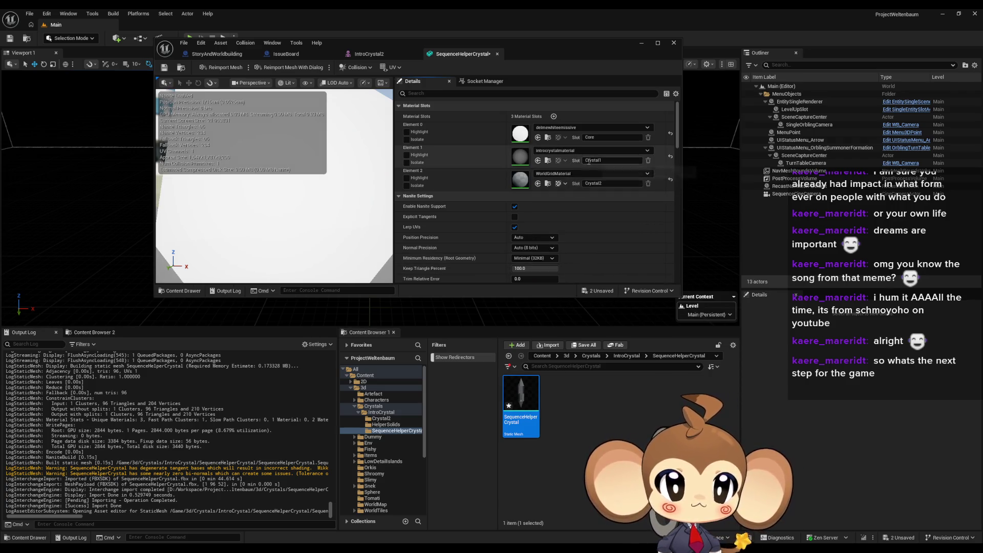
Set both the Crystal2 and Crystal1 slots to MI_Icosidodecahedron
left_click(553, 177)
type("cry")
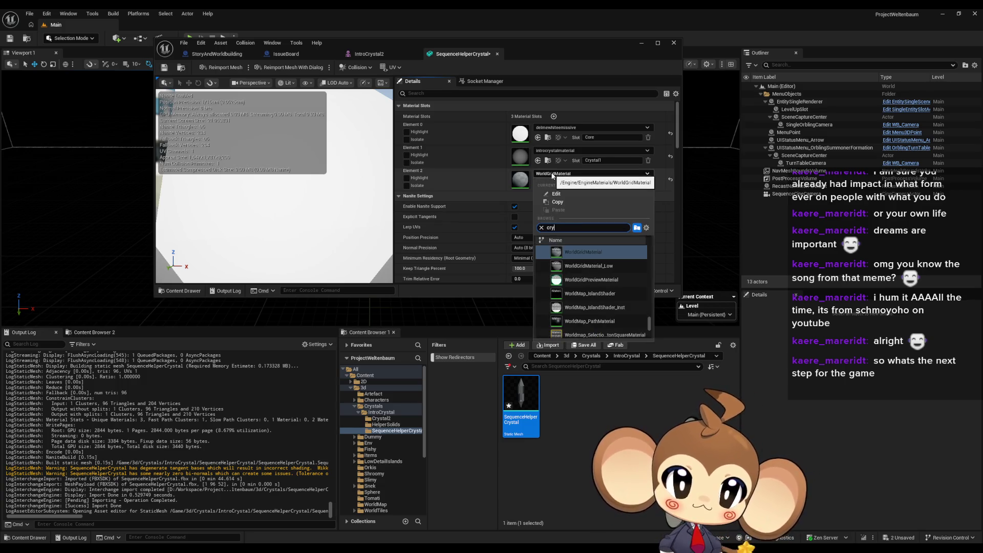
type("st")
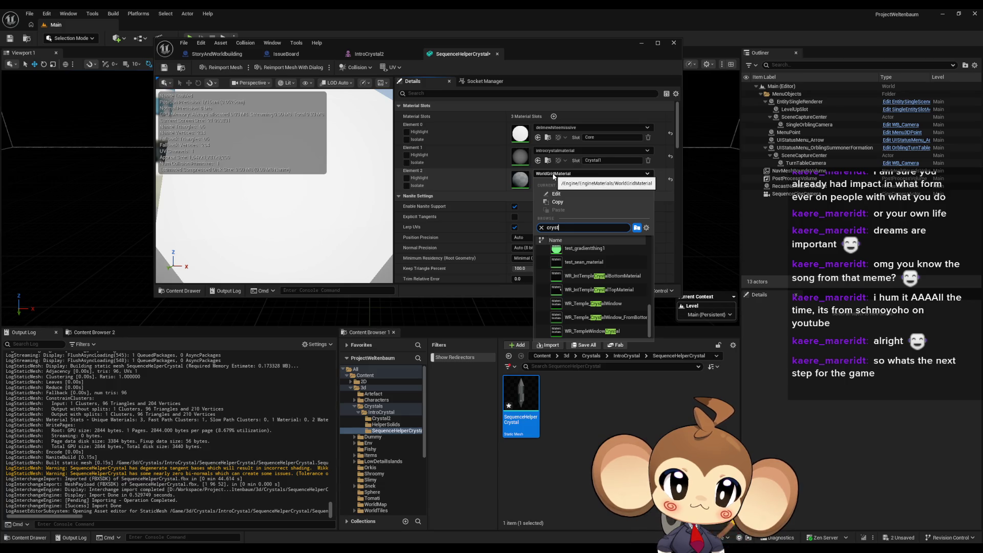
scroll(605, 274, "up", 8)
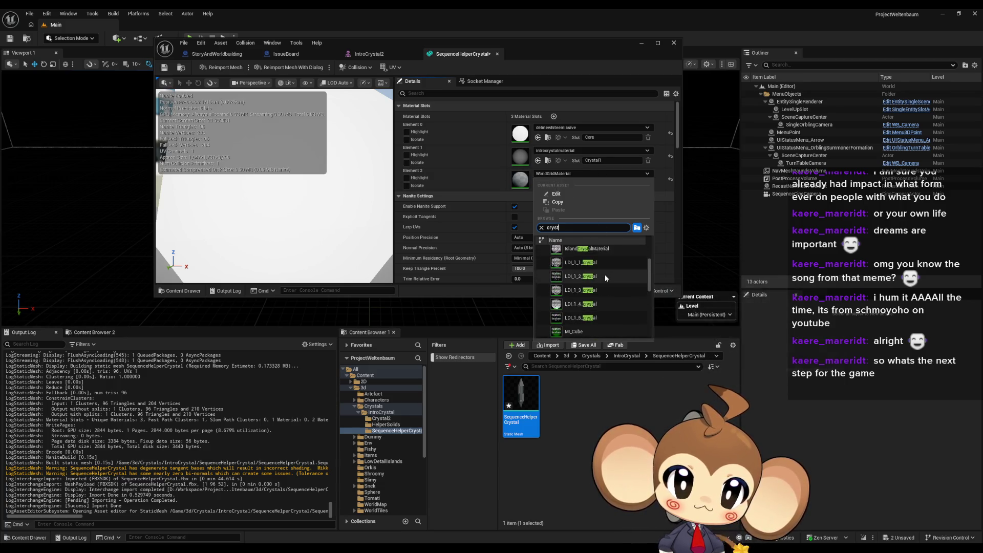
scroll(605, 274, "down", 2)
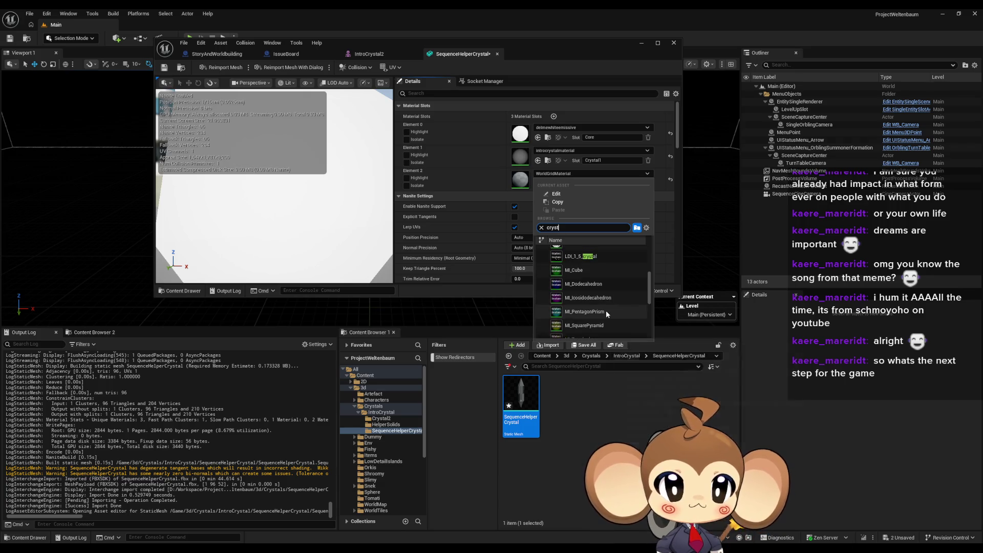
scroll(606, 310, "down", 2)
left_click(592, 288)
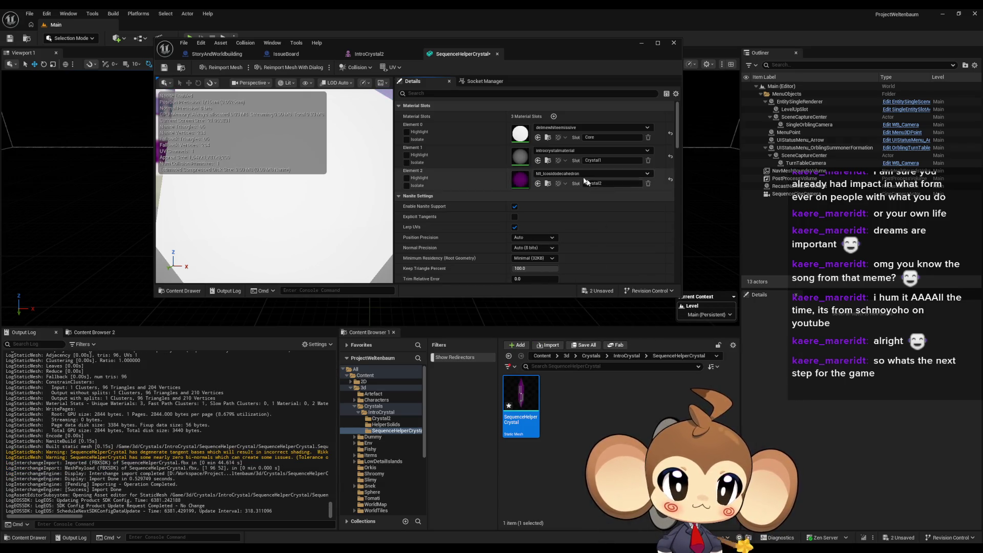
left_click(546, 184)
left_click(537, 160)
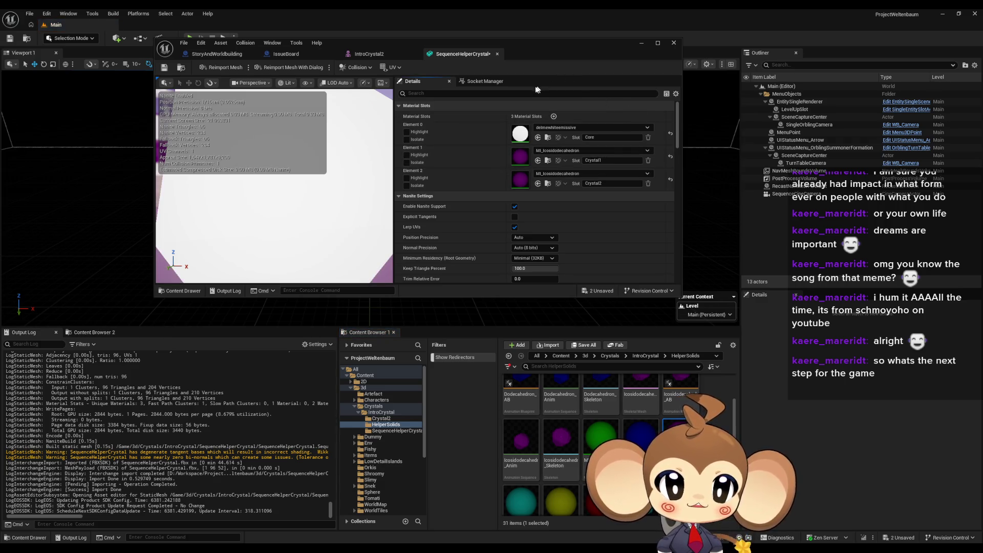
double_click(421, 38)
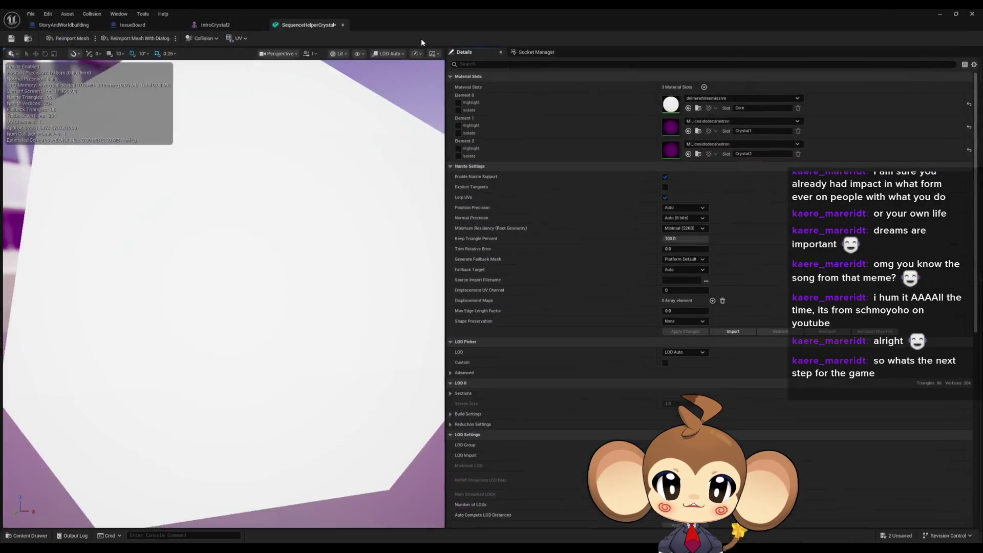
scroll(353, 321, "down", 3)
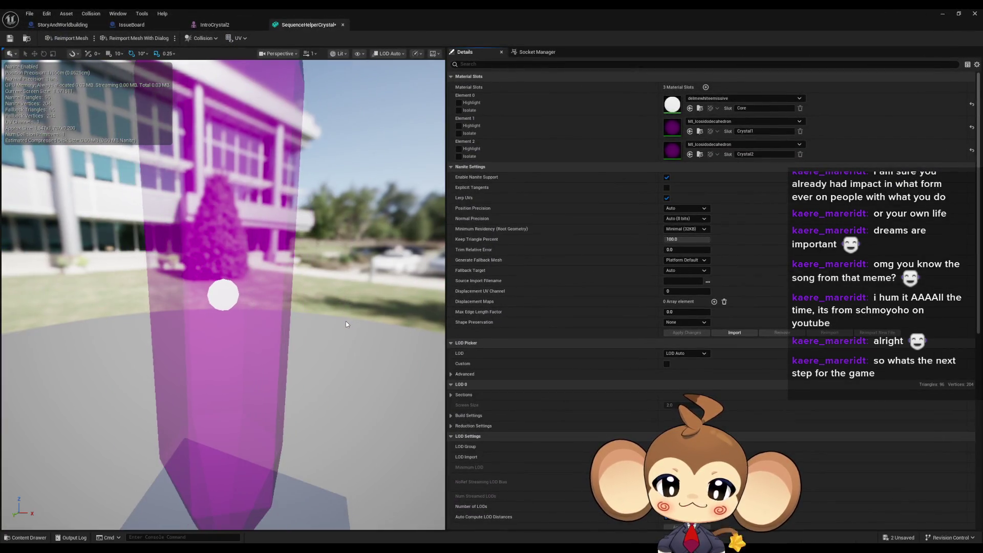
left_click_drag(346, 321, 262, 327)
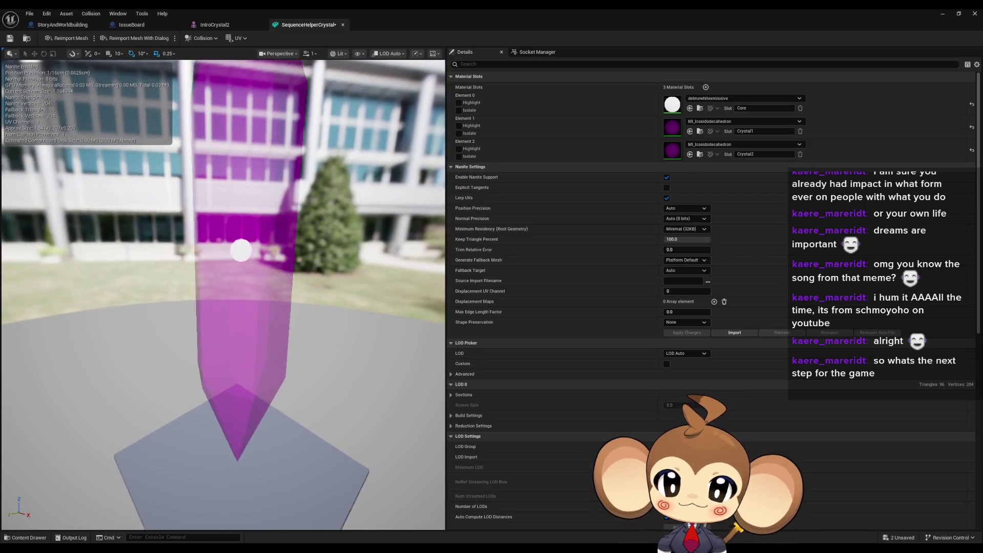
mouse_move(240, 251)
left_mouse_down()
mouse_move(246, 303)
mouse_move(266, 303)
left_mouse_up()
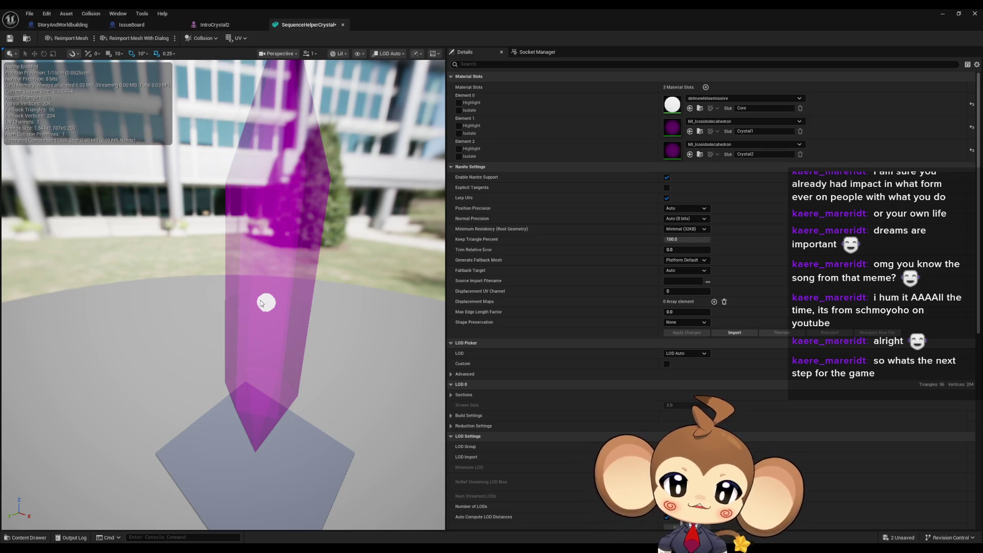
mouse_move(261, 302)
left_mouse_down()
mouse_move(294, 281)
mouse_move(274, 275)
mouse_move(298, 262)
mouse_move(374, 268)
mouse_move(362, 390)
mouse_move(331, 311)
mouse_move(359, 287)
mouse_move(275, 345)
mouse_move(275, 363)
left_mouse_up()
mouse_move(272, 318)
left_mouse_down()
mouse_move(271, 359)
mouse_move(189, 359)
mouse_move(189, 318)
mouse_move(230, 318)
mouse_move(204, 317)
left_mouse_up()
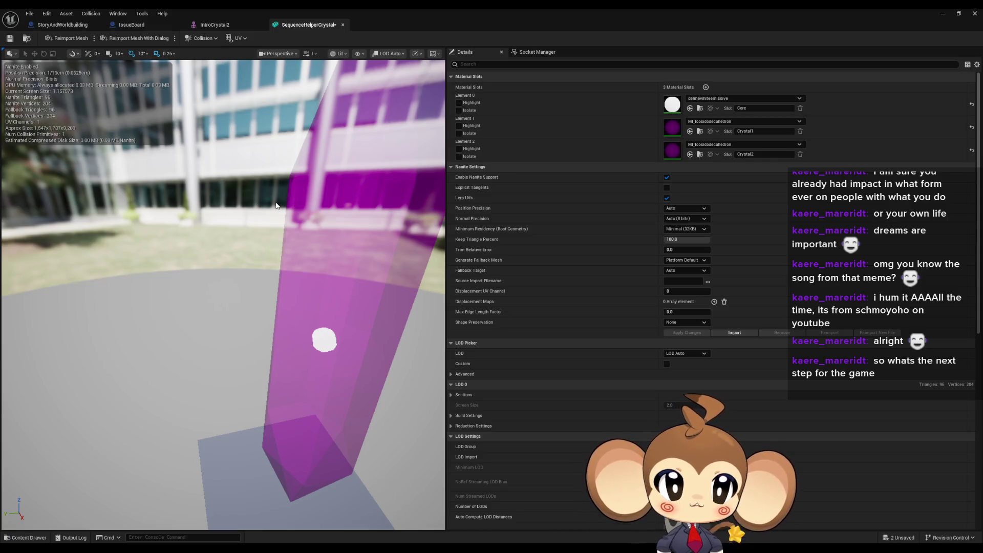
Add a SegmentedCrystal folder inside IntroCrystal, open it, and drop in SegmentedCrystal.fbx
double_click(493, 8)
left_click(646, 356)
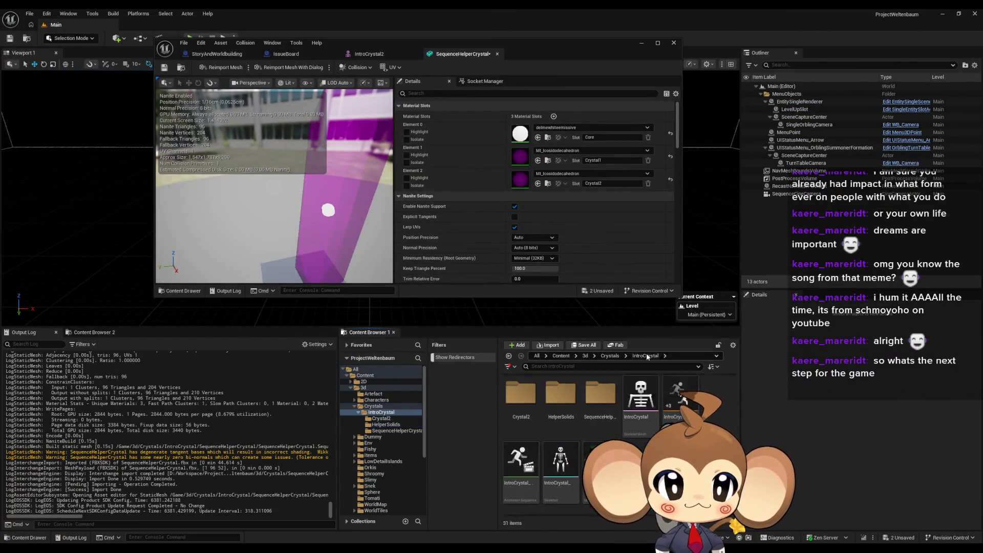
right_click(645, 461)
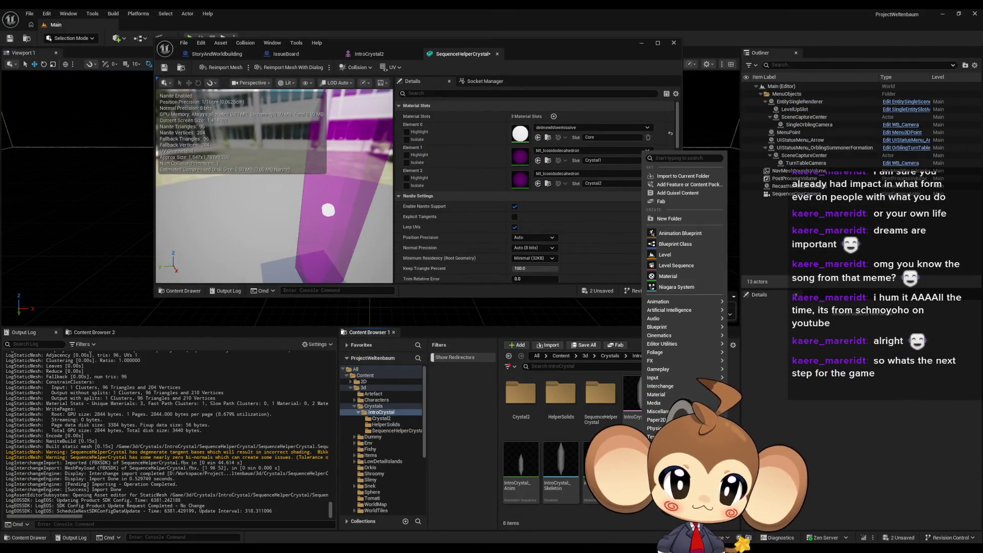
left_click(672, 220)
type("Sd")
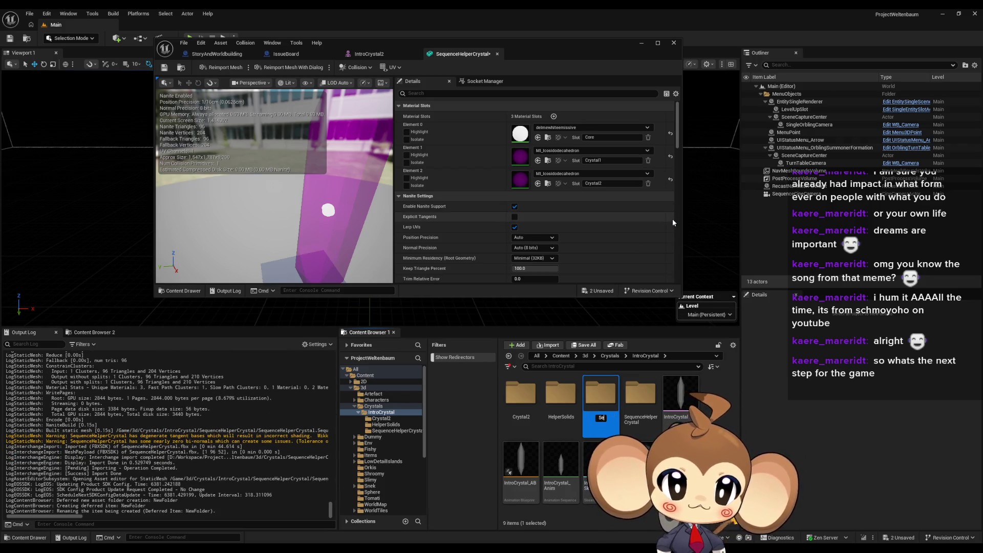
type("q")
type("d")
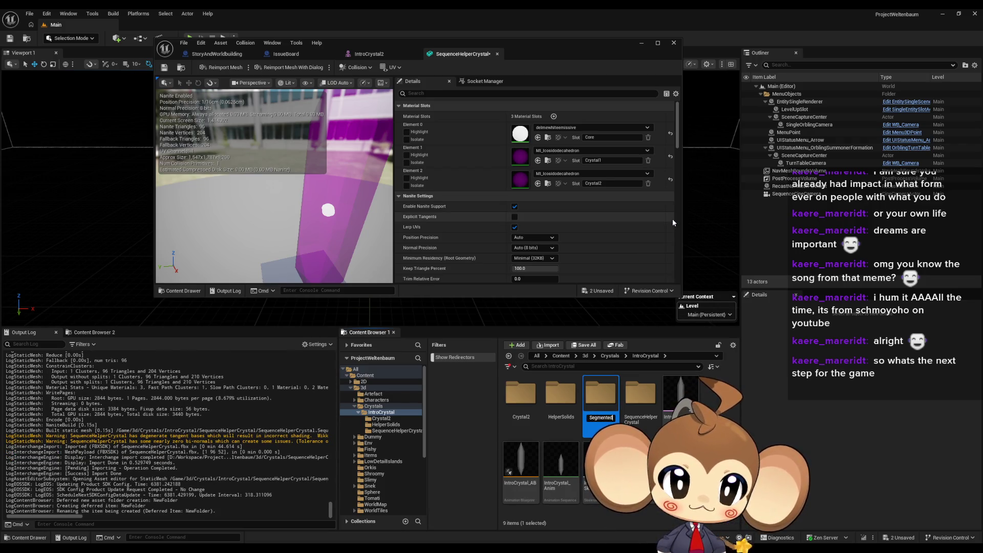
type("Crystal")
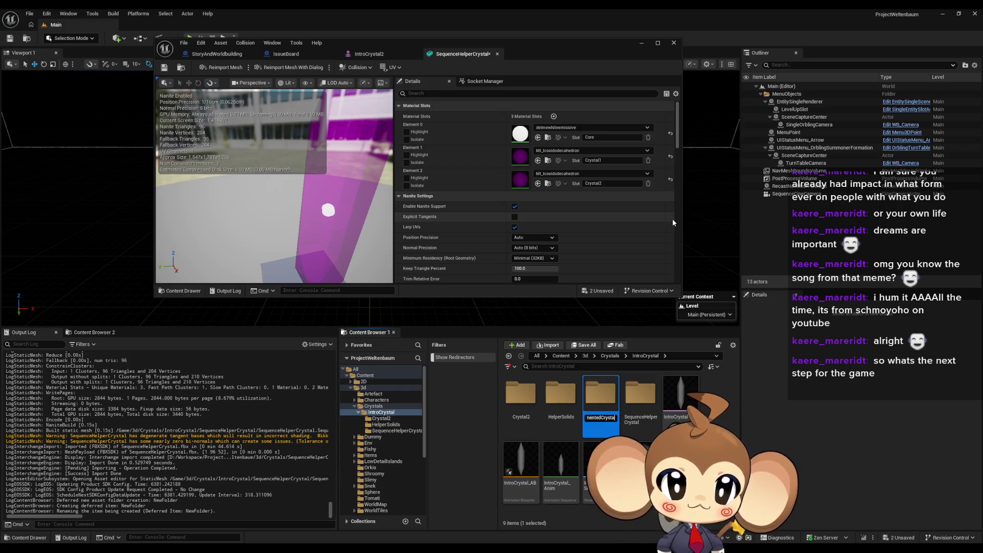
key("Return")
double_click(605, 400)
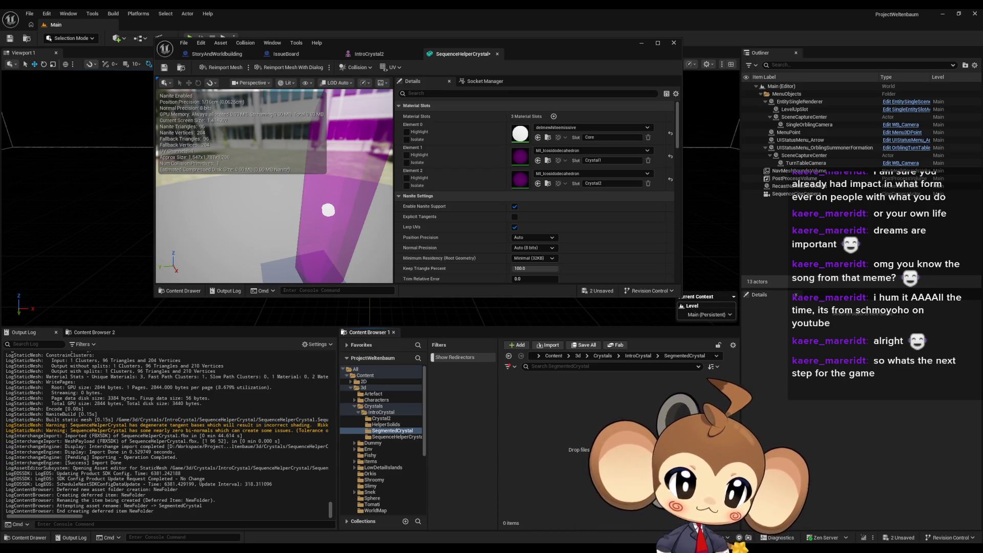
left_click_drag(640, 435, 589, 451)
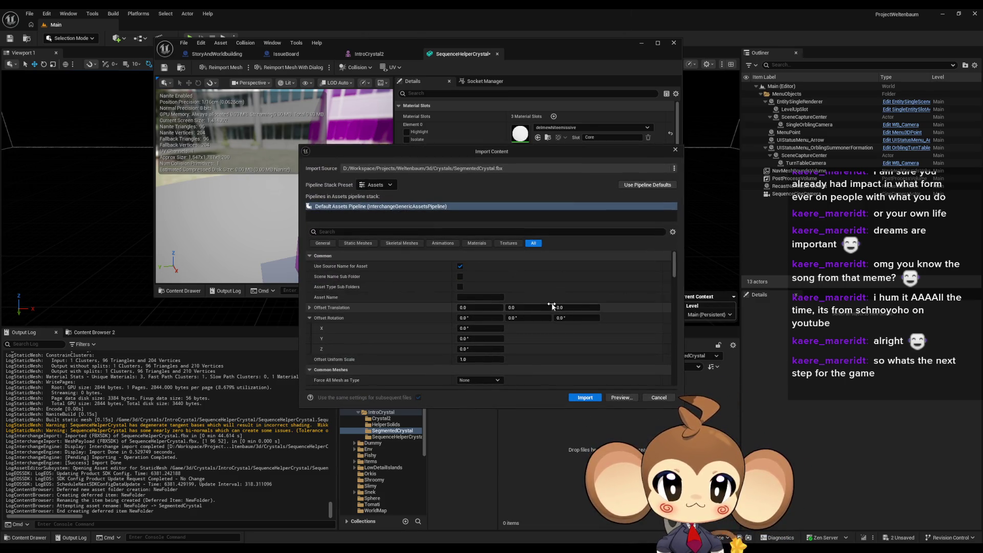
Scroll through the SegmentedCrystal.fbx import options and import it with the default settings
scroll(373, 273, "down", 5)
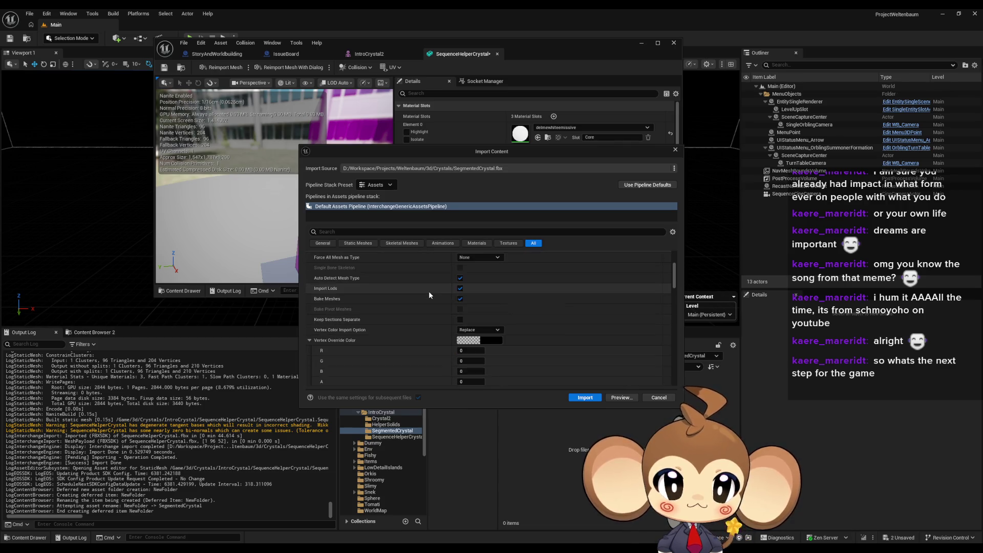
scroll(429, 294, "down", 5)
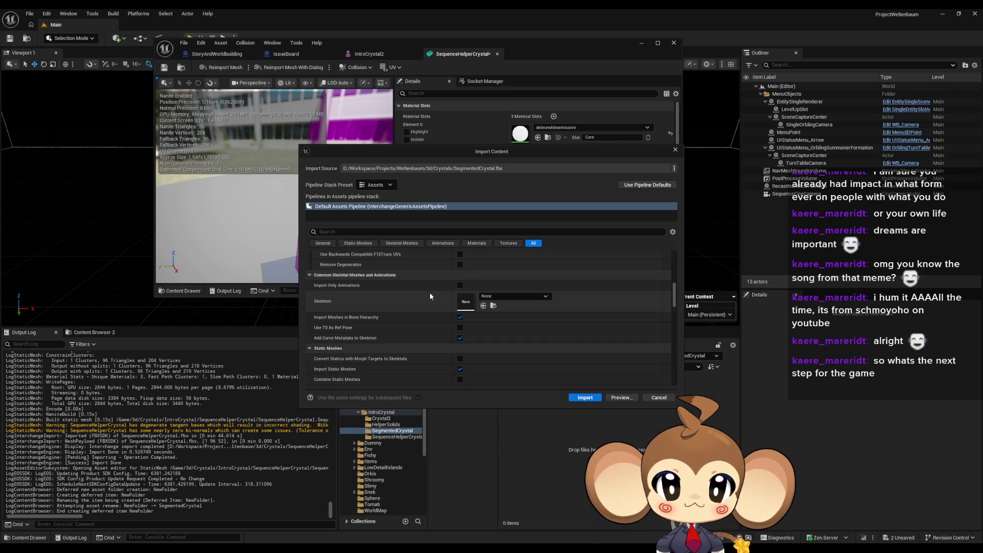
scroll(359, 297, "down", 3)
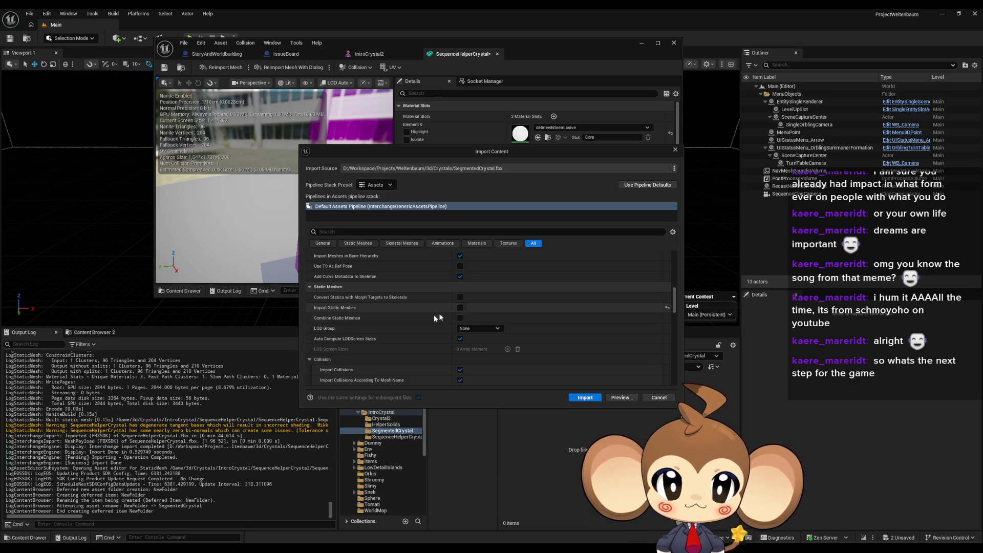
scroll(387, 320, "down", 6)
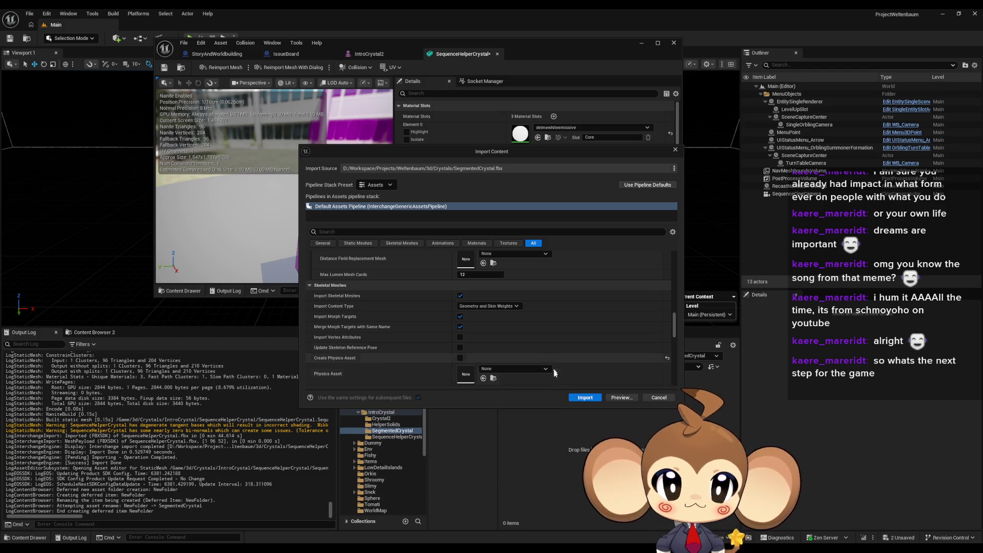
left_click(585, 397)
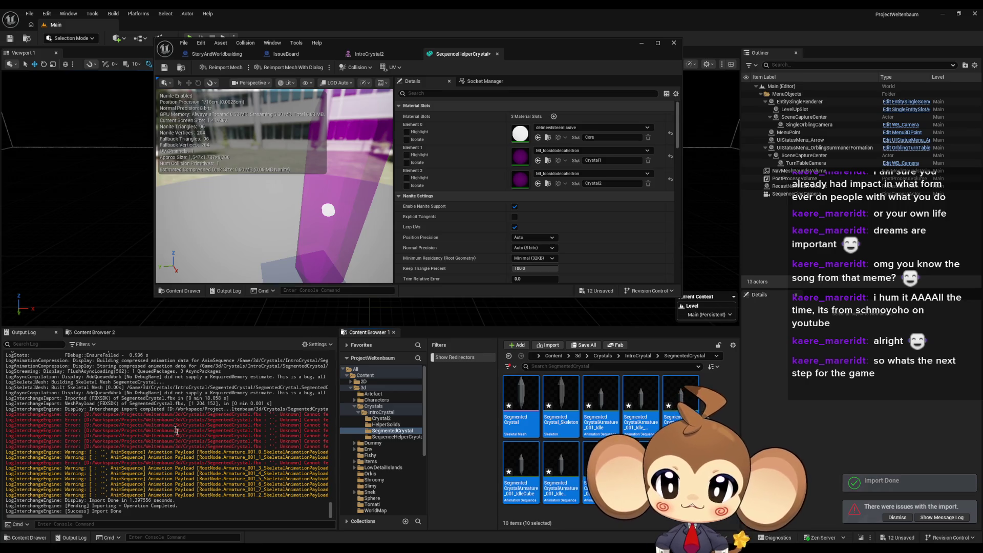
left_click_drag(77, 518, 124, 518)
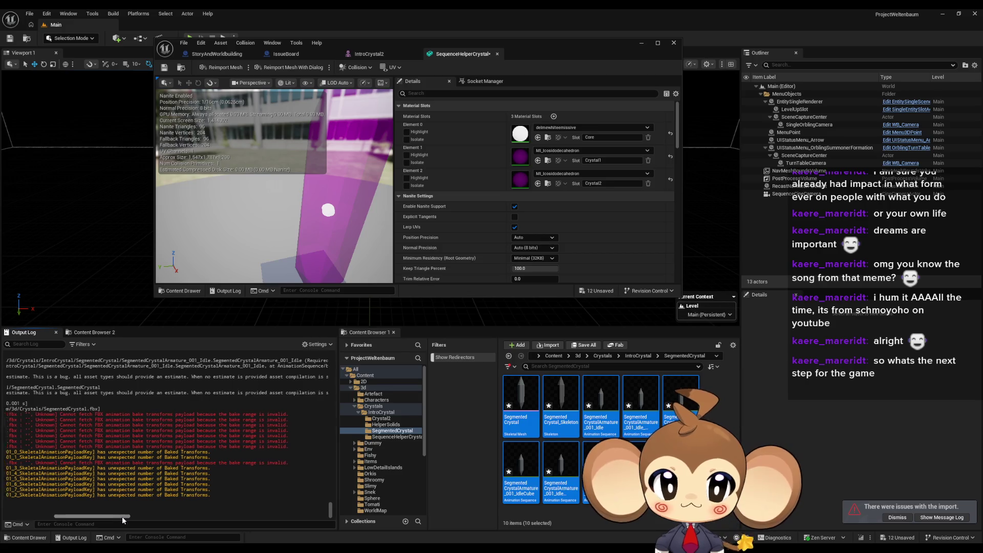
left_click(613, 423)
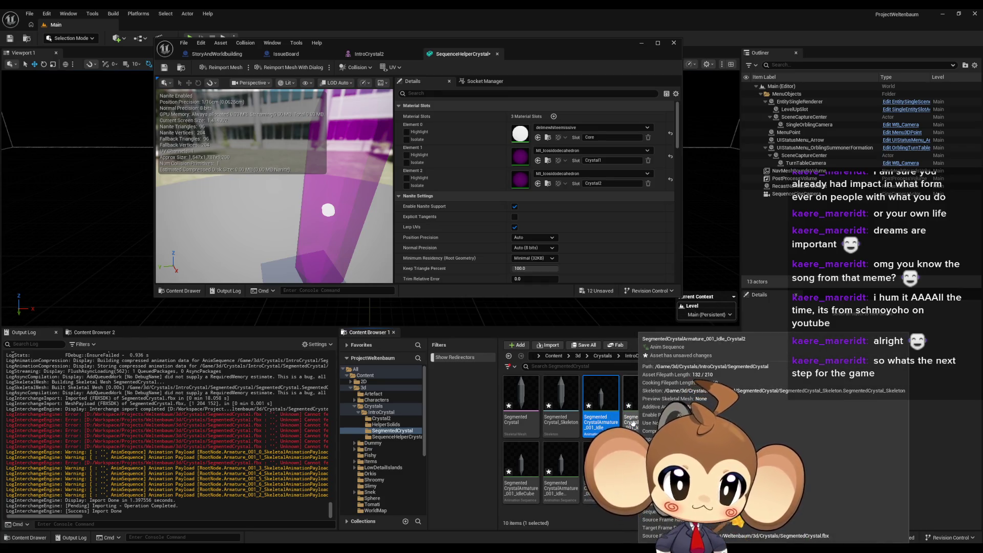
Delete the Idle and IdleCube animation sequences
left_click(597, 396)
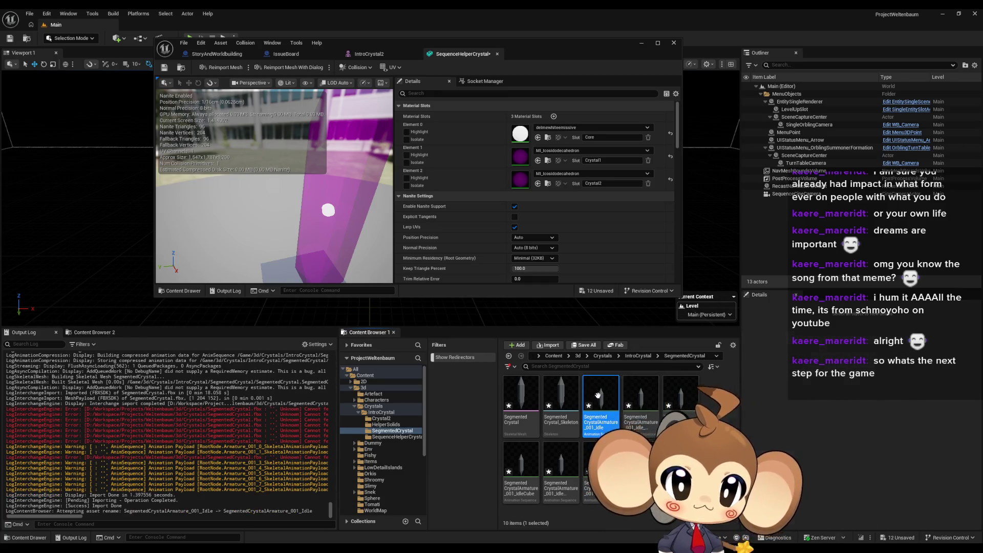
key("Delete")
left_click(438, 409)
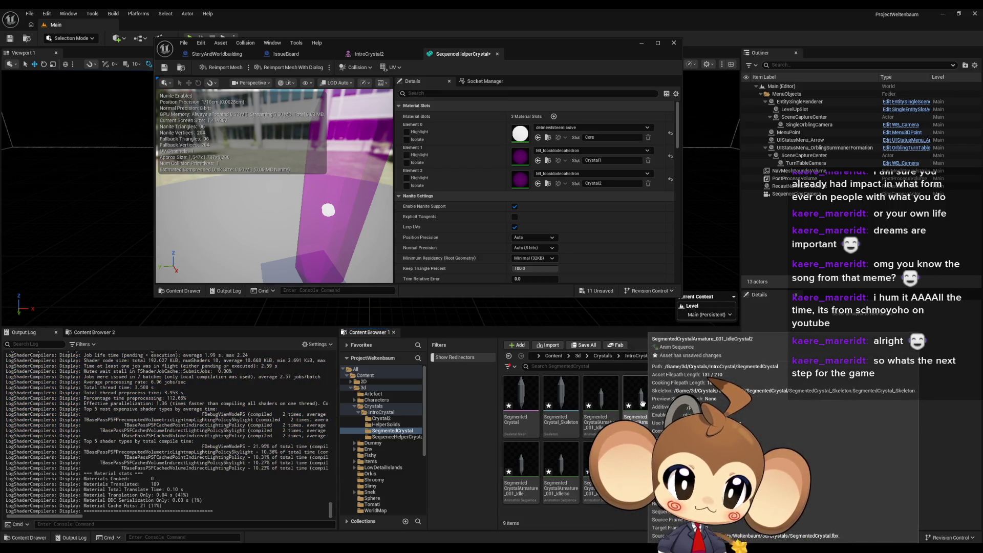
left_click(676, 404)
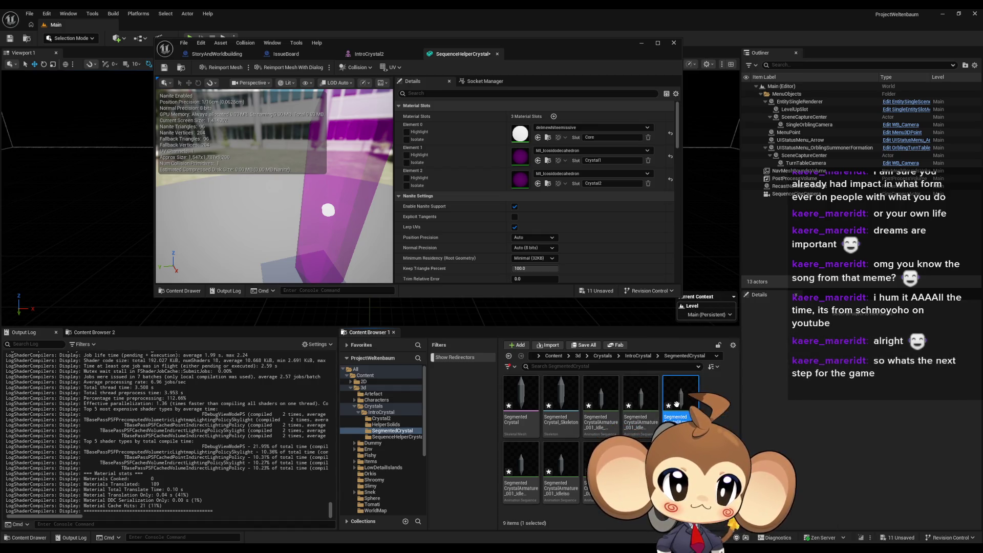
key("Delete")
left_click(607, 408)
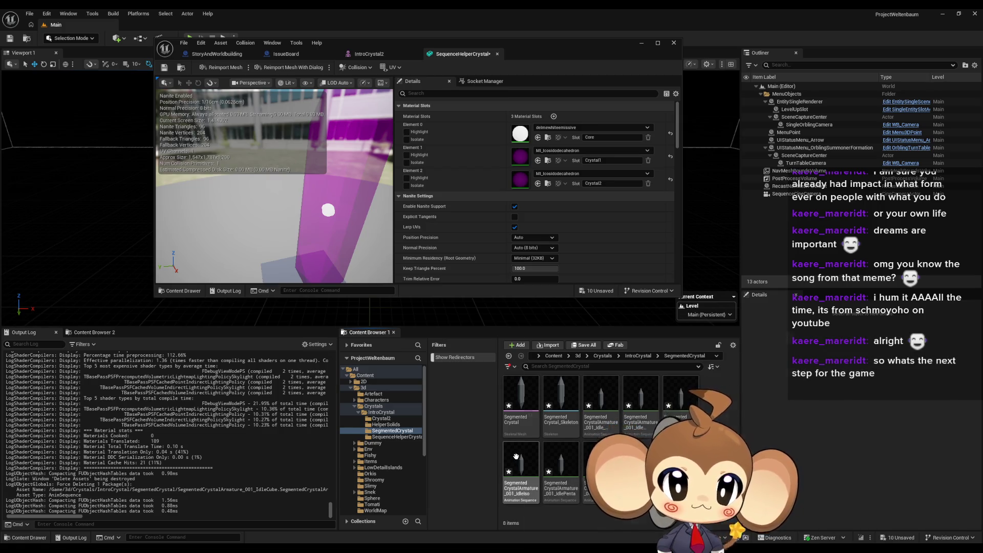
Delete four more Idle animations, including IdleSquare, then select the two remaining animations
left_click(597, 466)
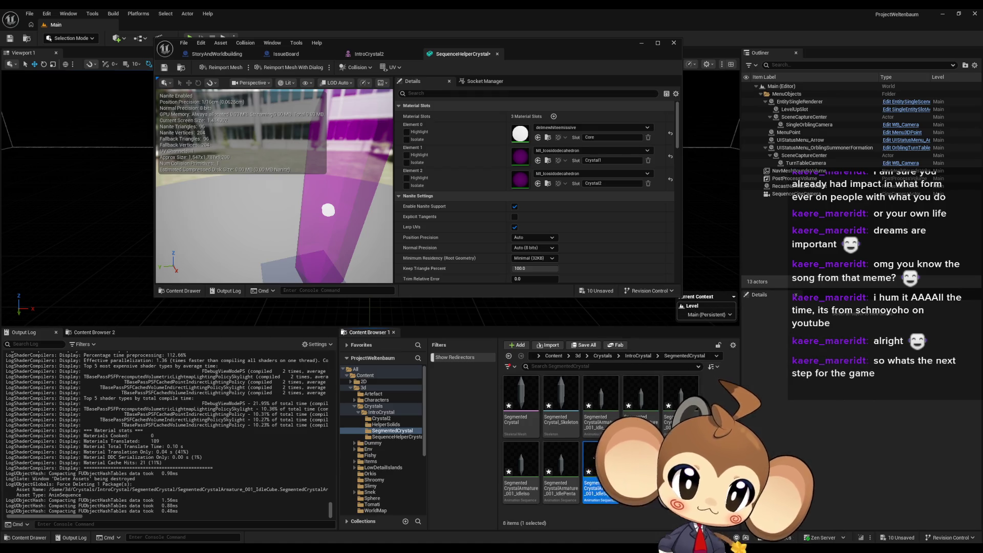
left_click(685, 400, "shift")
key("Delete")
left_click(535, 408)
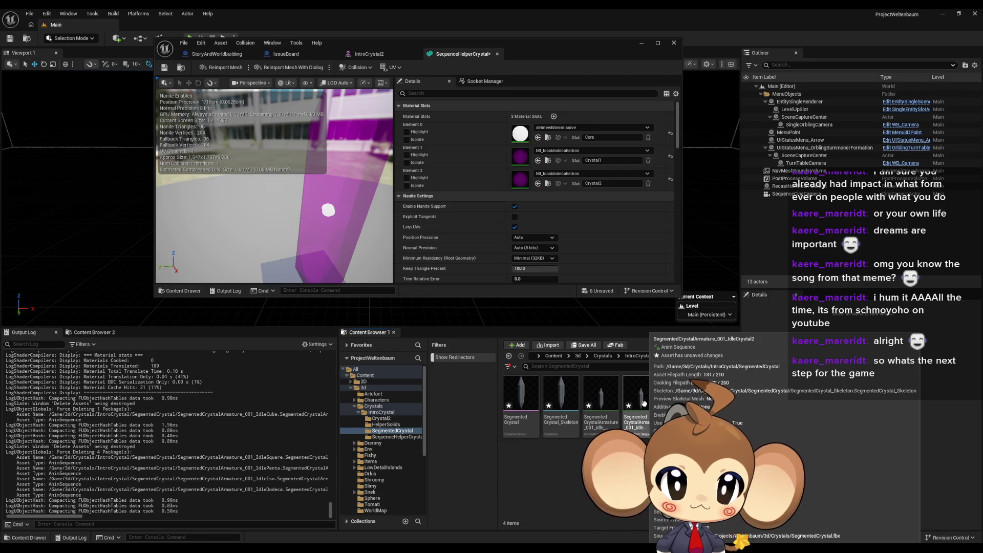
left_click(645, 403)
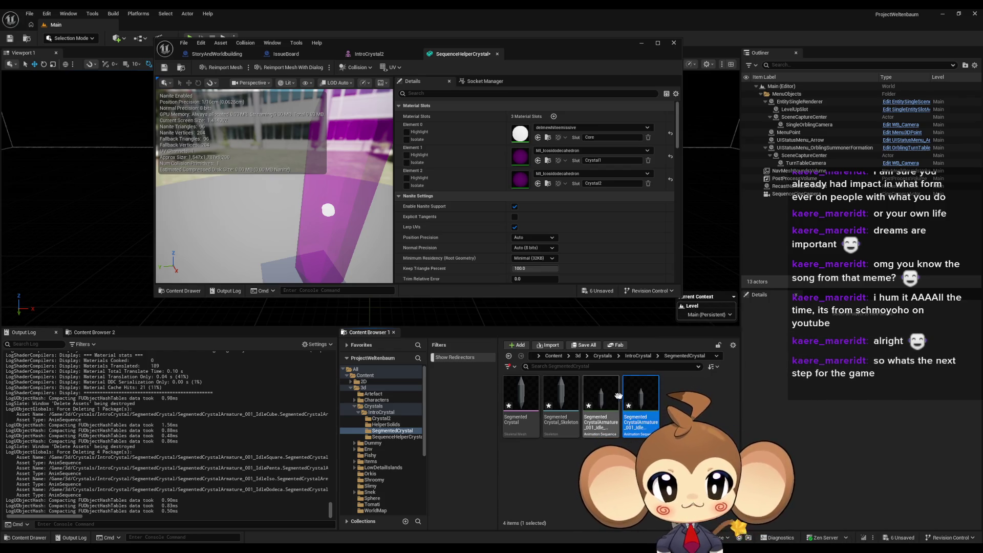
left_click(603, 421, "ctrl")
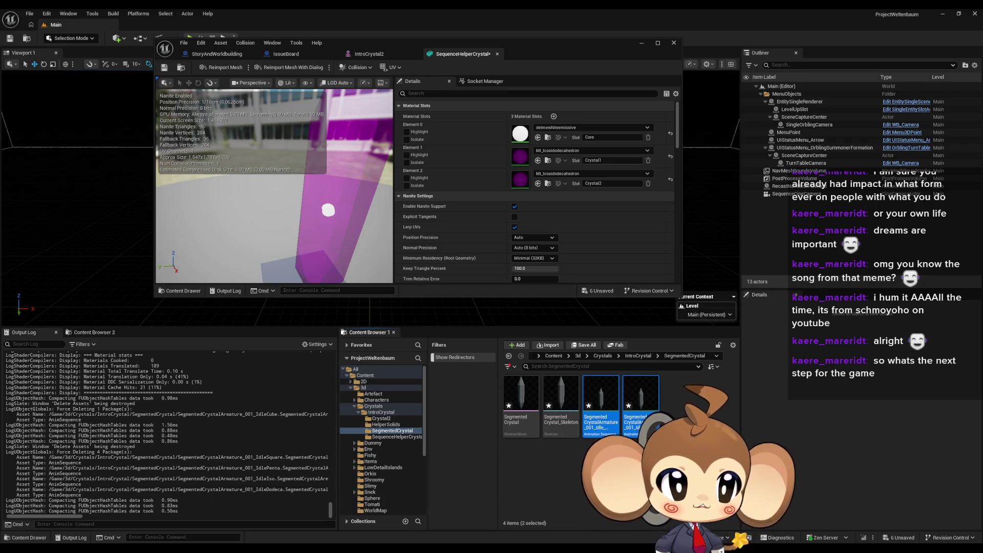